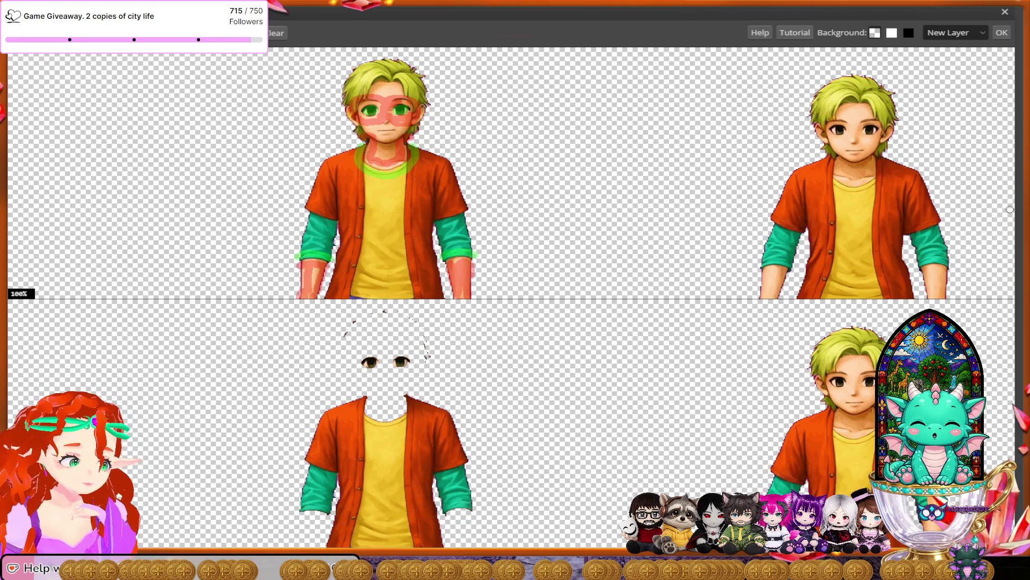
At 600%, paint both eyes green as foreground and the face above them red as background.
scroll(1010, 210, up, 2)
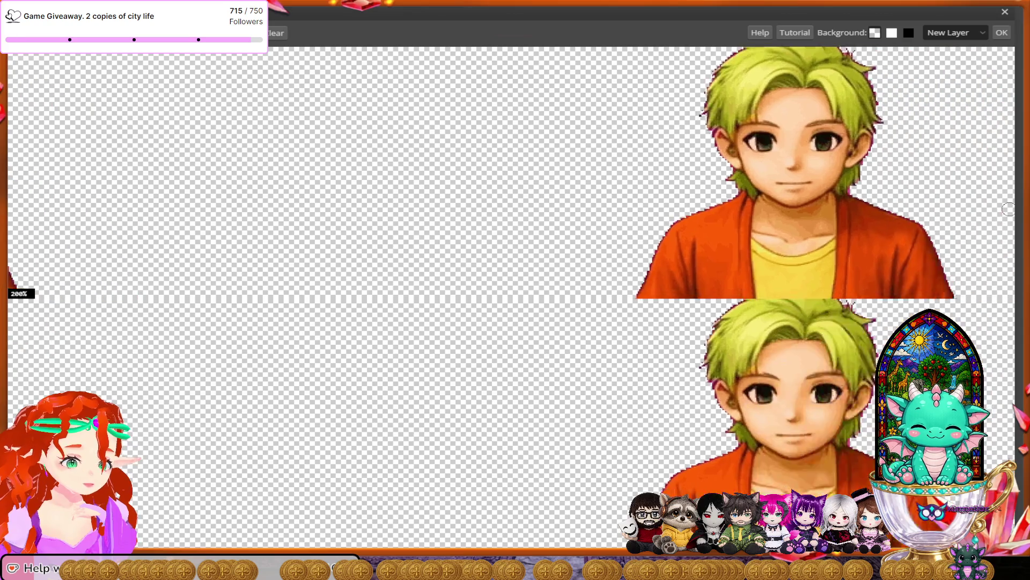
scroll(1009, 210, up, 3)
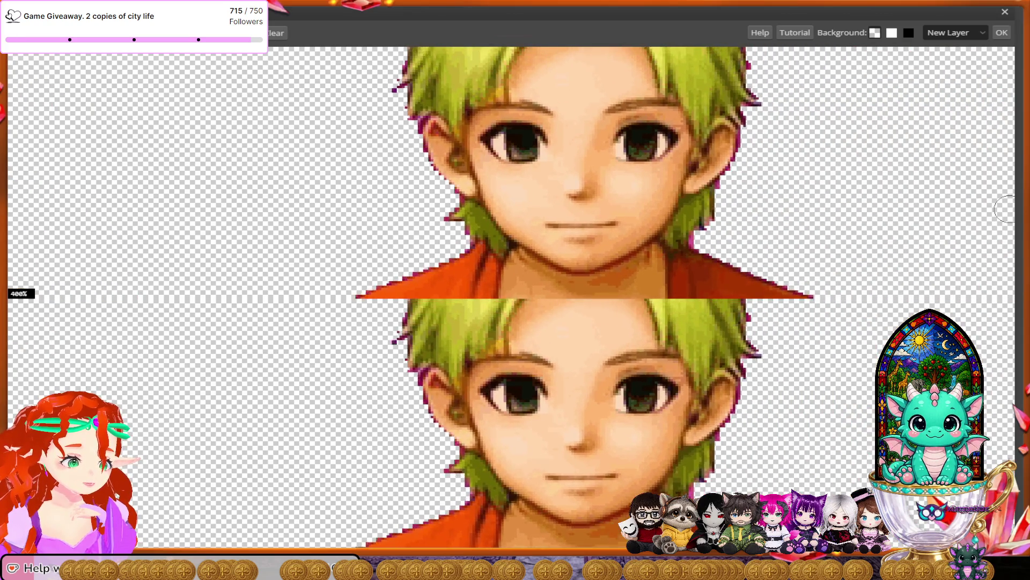
scroll(1001, 209, up, 1)
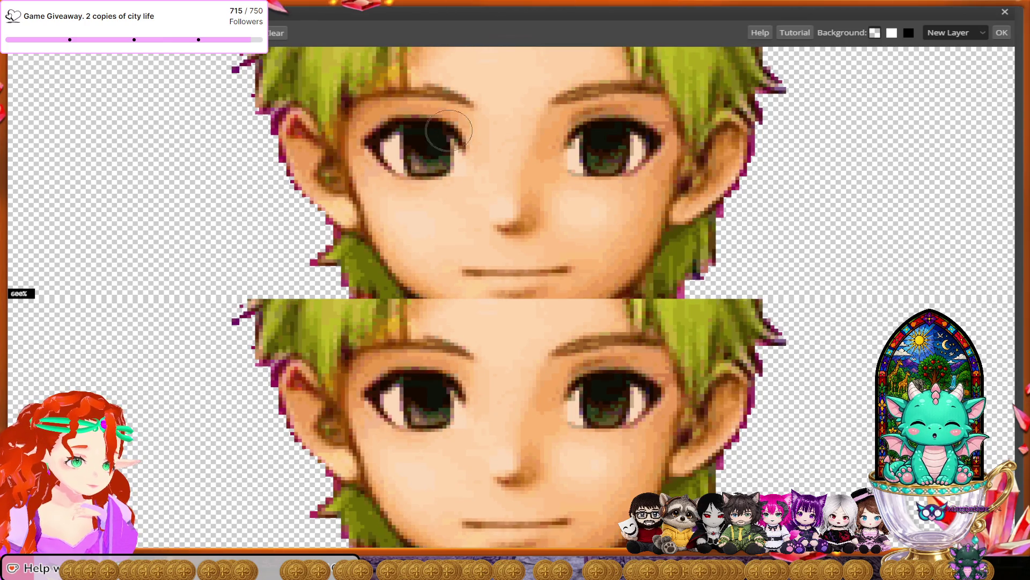
mouse_move(435, 137)
mouse_down()
mouse_move(390, 150)
mouse_move(415, 159)
mouse_move(437, 151)
mouse_move(435, 137)
mouse_up()
mouse_move(599, 142)
mouse_down()
mouse_move(588, 155)
mouse_move(633, 140)
mouse_move(615, 141)
mouse_up()
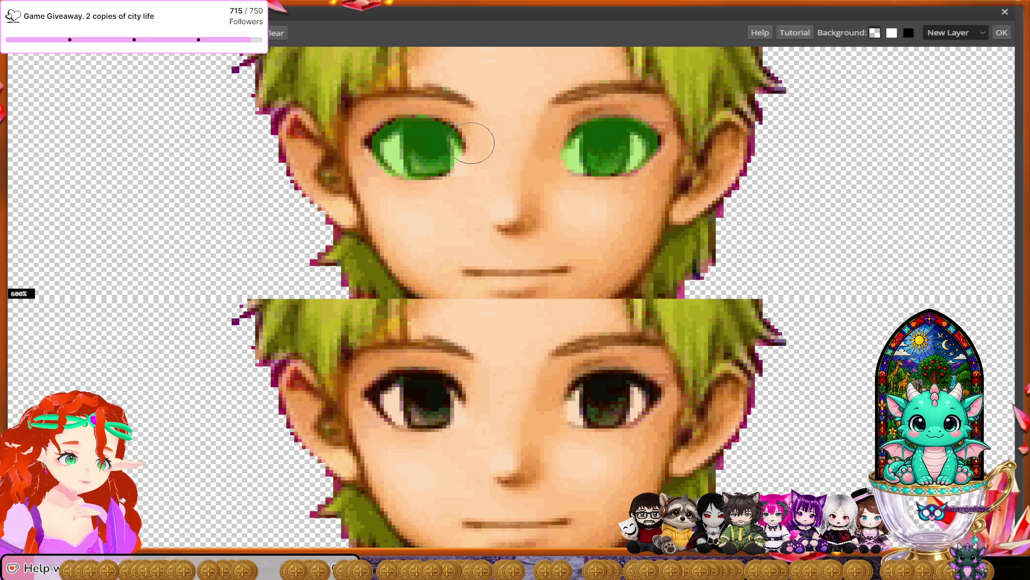
mouse_move(514, 161)
mouse_down()
mouse_move(419, 73)
mouse_move(337, 151)
mouse_move(453, 202)
mouse_move(644, 81)
mouse_move(625, 215)
mouse_move(534, 175)
mouse_up()
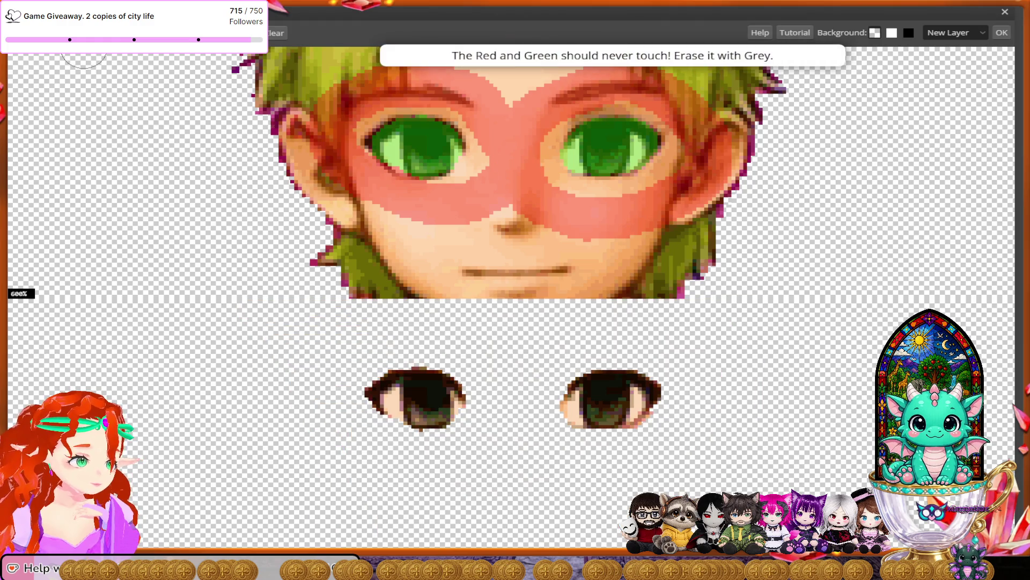
Redo the red band under the left eye, fill the cheek gaps, and extend it beneath the right eye.
mouse_move(395, 182)
mouse_down()
mouse_move(400, 196)
mouse_move(375, 172)
mouse_move(358, 180)
mouse_up()
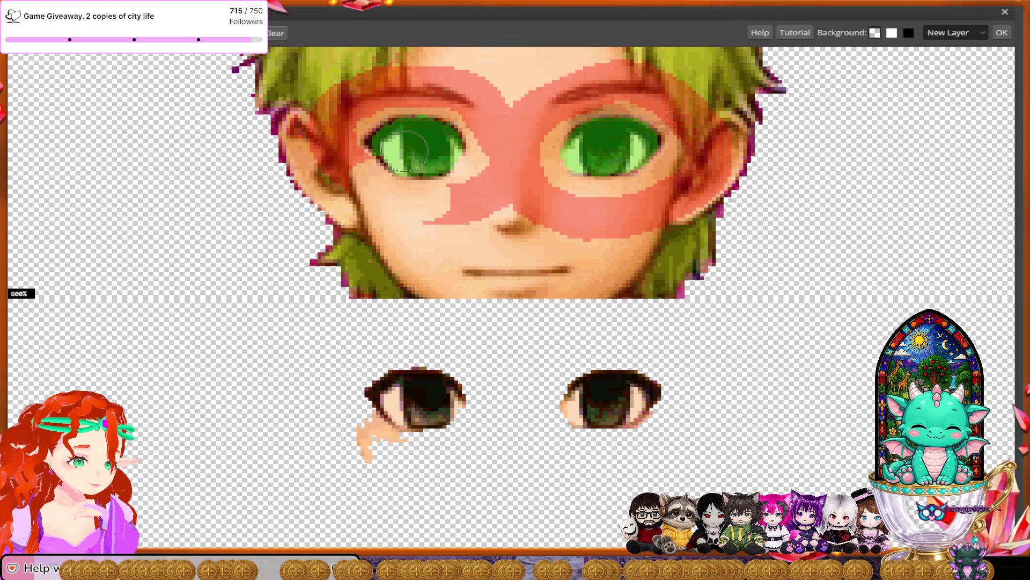
drag(344, 175, 466, 214)
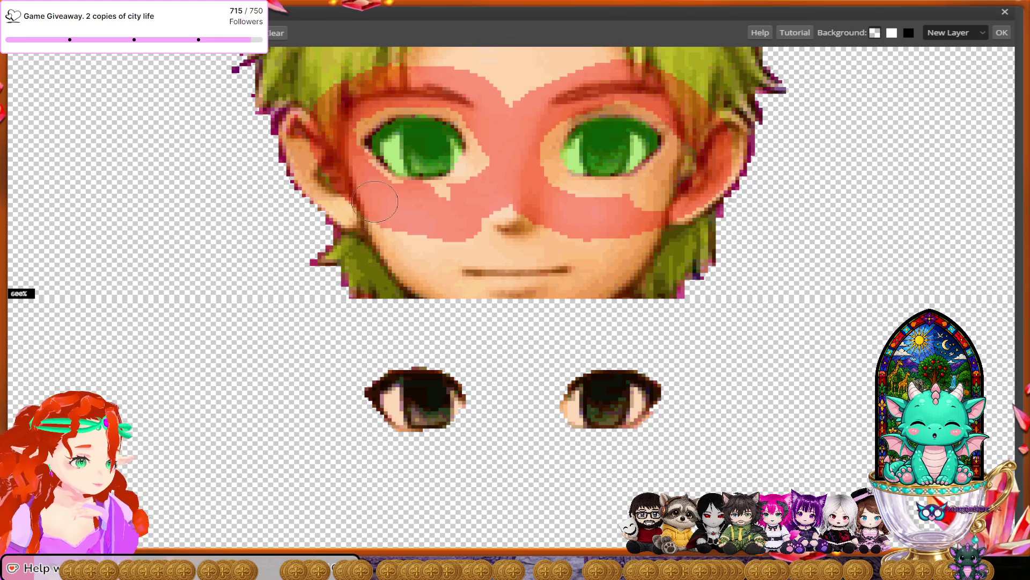
mouse_move(397, 196)
mouse_down()
mouse_move(432, 195)
mouse_move(390, 192)
mouse_move(345, 162)
mouse_up()
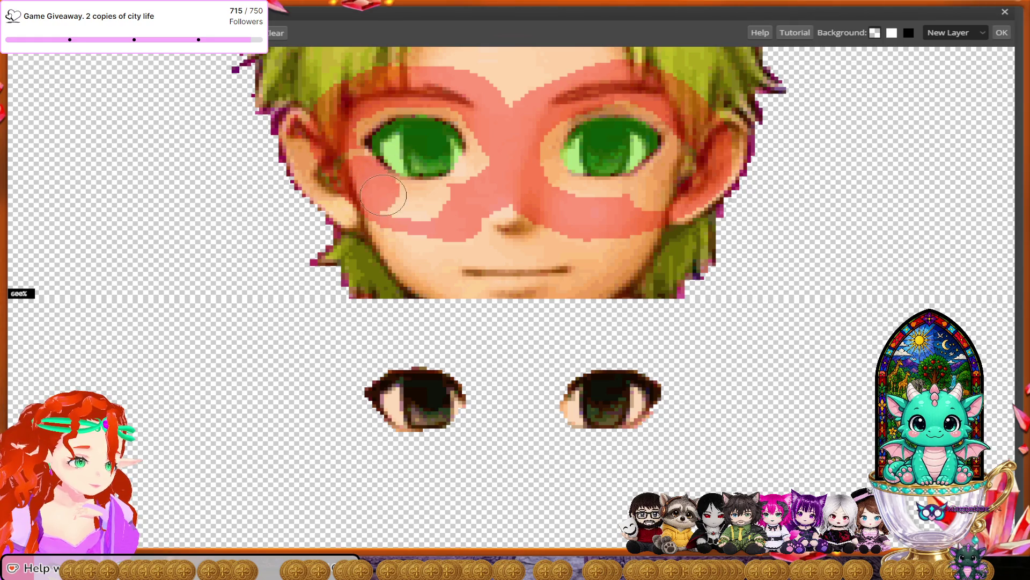
drag(384, 195, 388, 199)
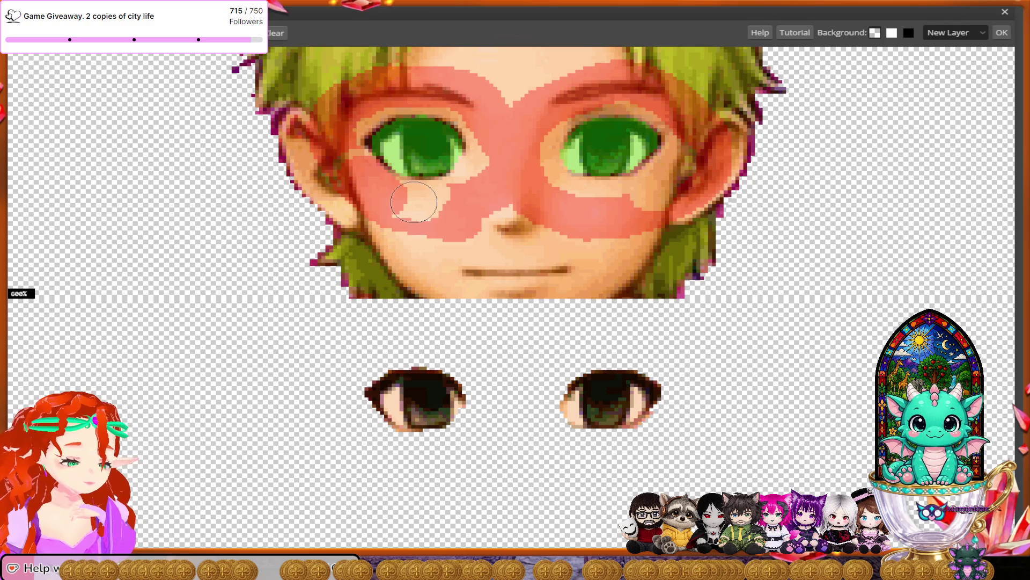
drag(426, 196, 446, 203)
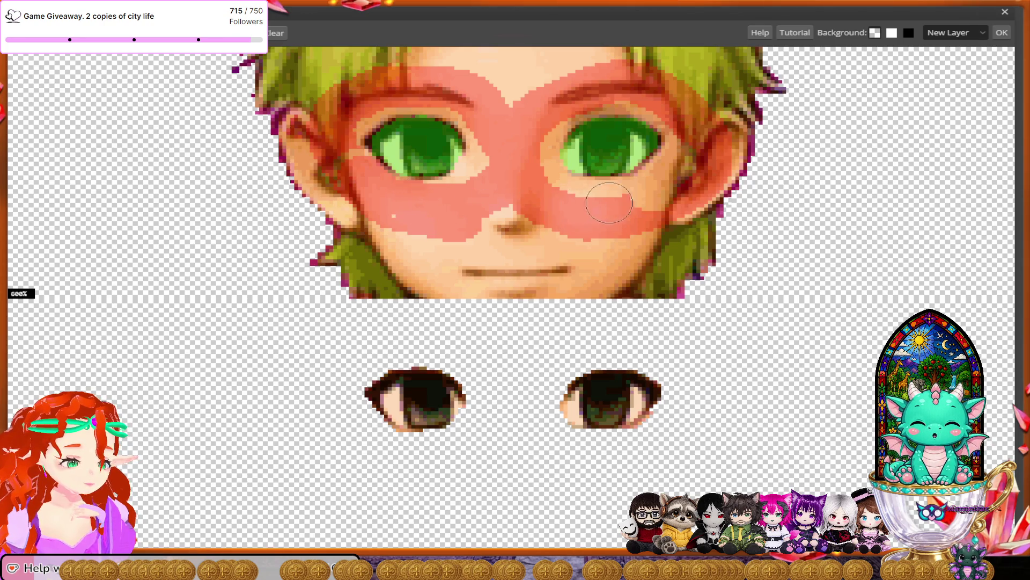
mouse_move(617, 196)
mouse_down()
mouse_move(670, 184)
mouse_move(690, 161)
mouse_move(693, 171)
mouse_move(655, 188)
mouse_up()
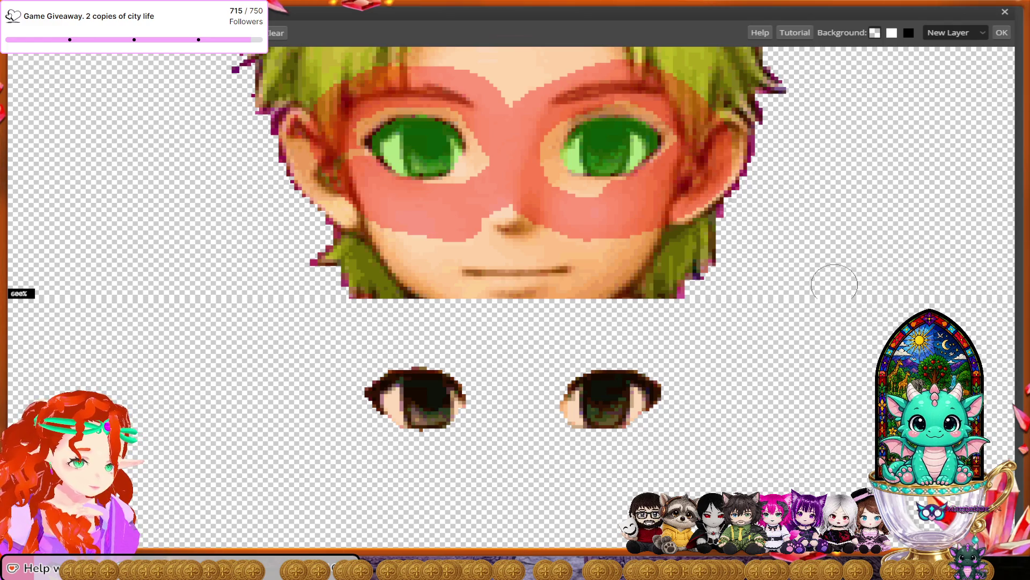
Paint red background strokes down the left and right sides of the neck and across its base.
scroll(835, 284, down, 5)
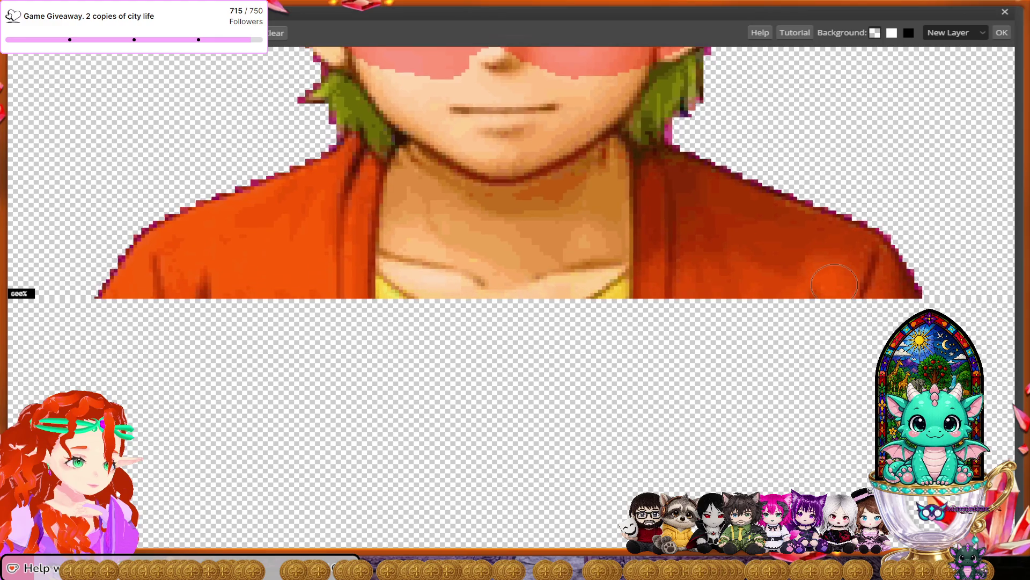
scroll(835, 285, down, 1)
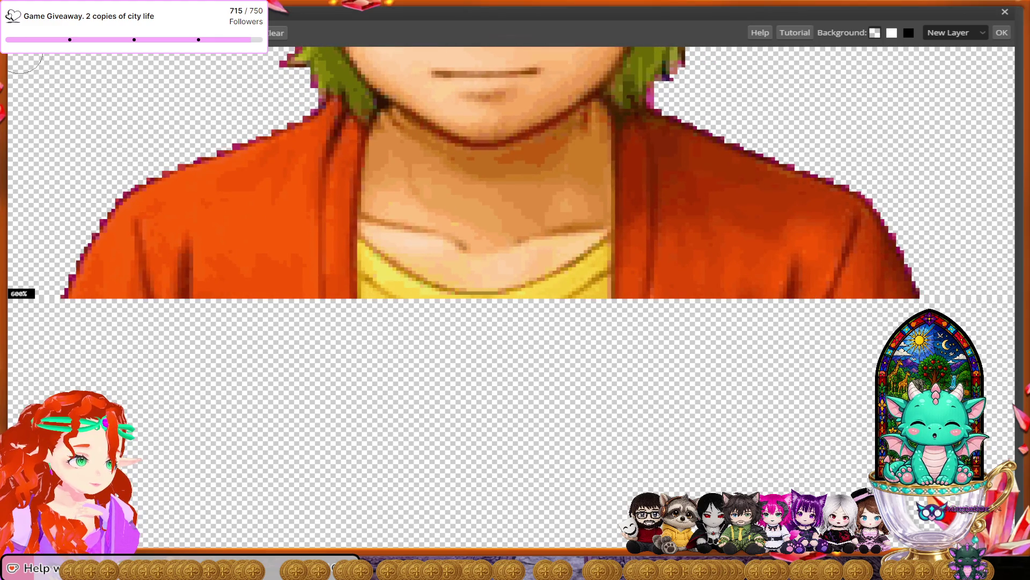
mouse_move(396, 223)
mouse_down()
mouse_move(395, 113)
mouse_move(317, 70)
mouse_move(324, 81)
mouse_up()
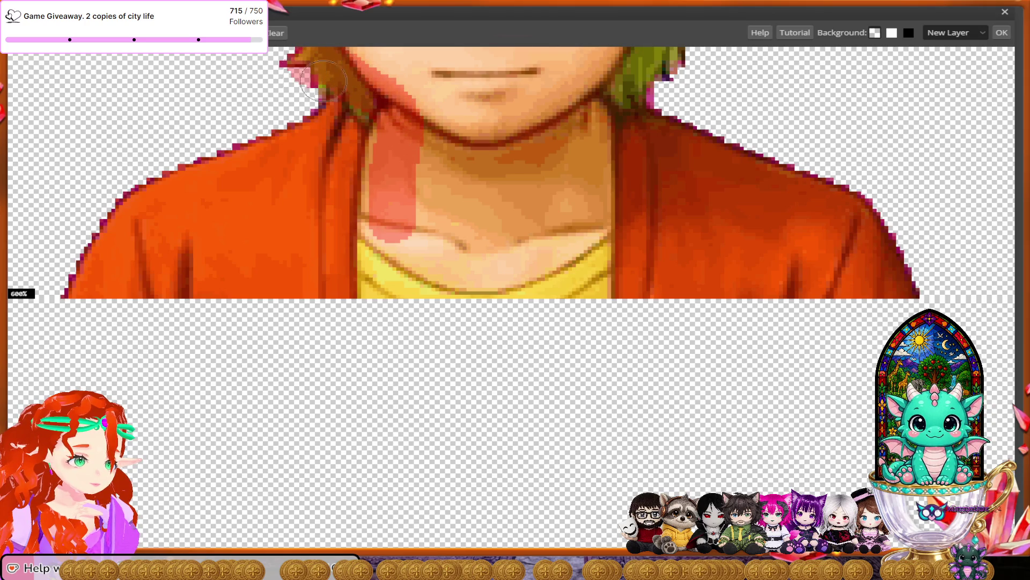
mouse_move(576, 237)
mouse_down()
mouse_move(566, 131)
mouse_move(579, 88)
mouse_move(652, 78)
mouse_up()
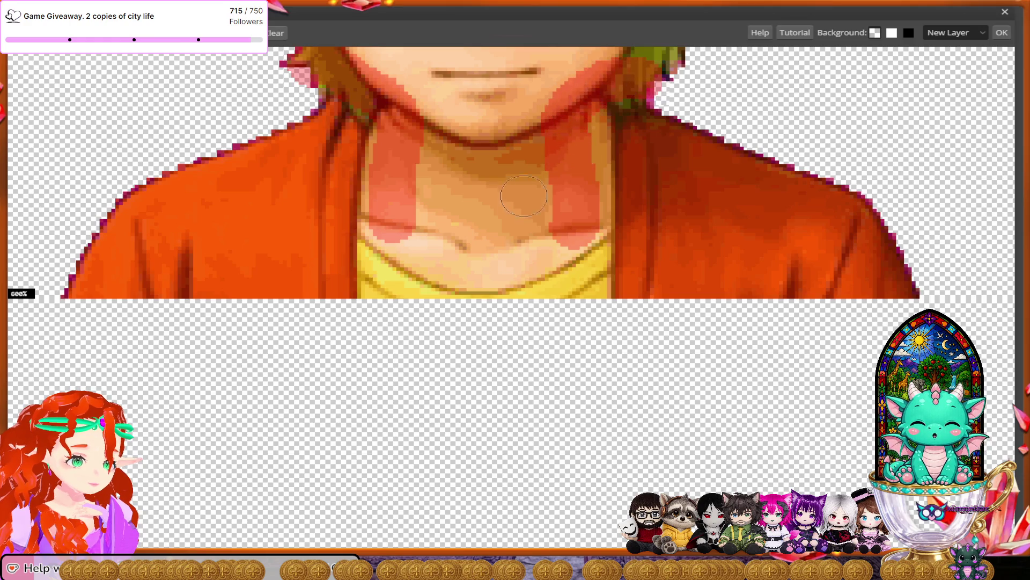
mouse_move(531, 225)
mouse_down()
mouse_move(537, 236)
mouse_move(493, 255)
mouse_move(424, 249)
mouse_move(401, 223)
mouse_up()
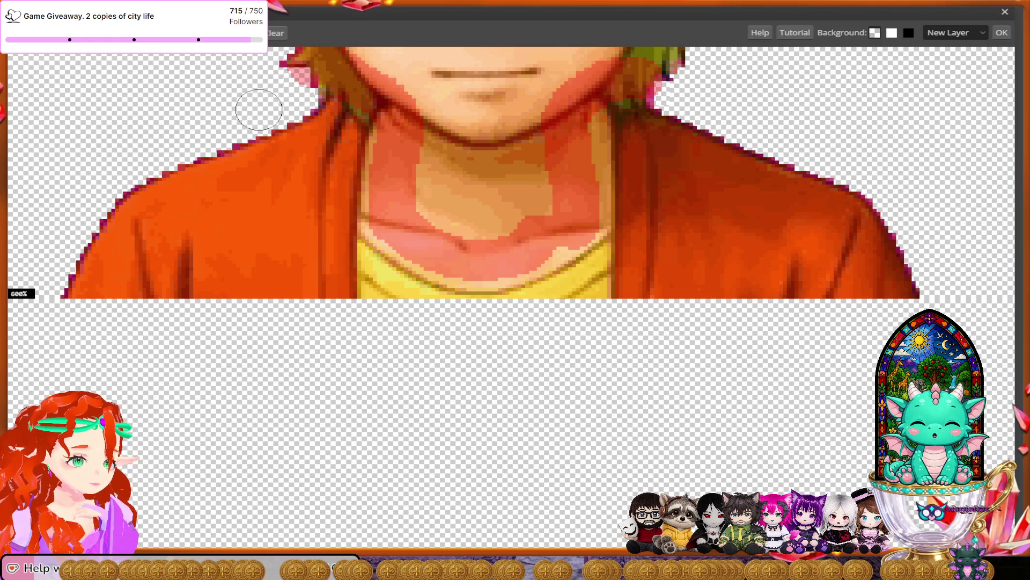
Paint green foreground strokes over the left and right jacket collars and along the shirt neckline.
mouse_move(330, 133)
mouse_down()
mouse_move(311, 116)
mouse_move(322, 126)
mouse_move(323, 242)
mouse_move(349, 273)
mouse_up()
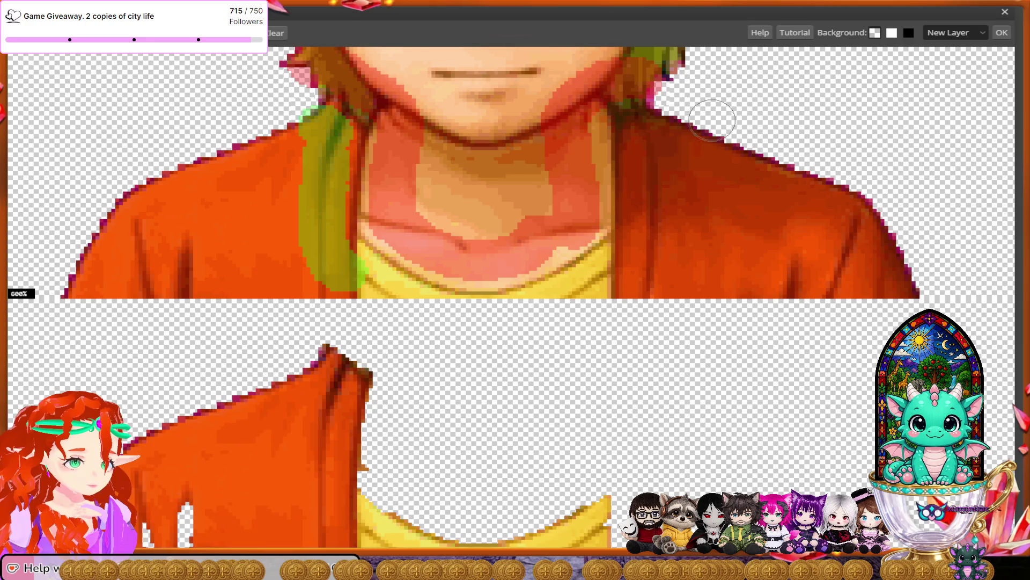
mouse_move(656, 131)
mouse_down()
mouse_move(647, 137)
mouse_move(641, 247)
mouse_move(574, 290)
mouse_up()
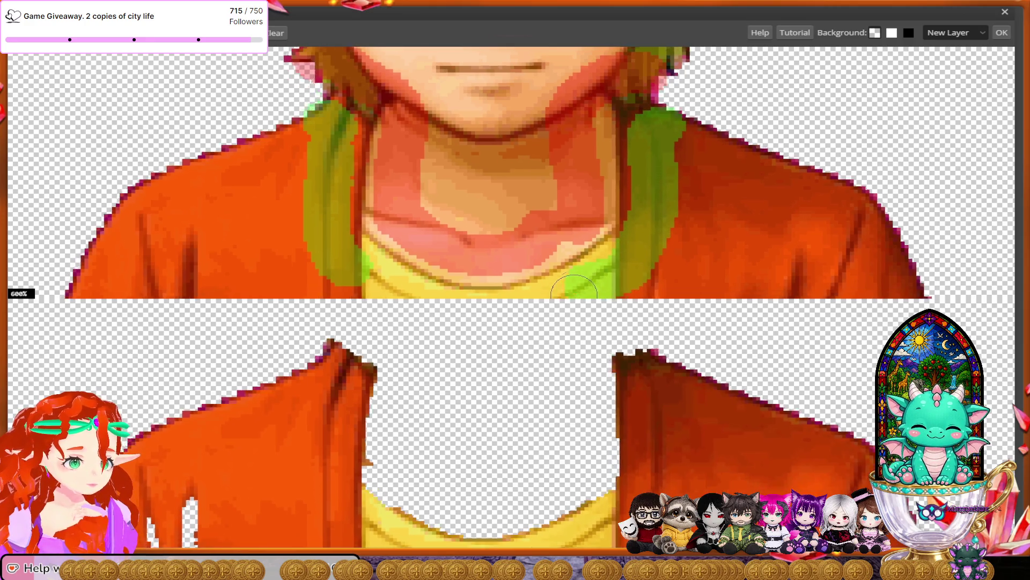
scroll(574, 290, down, 5)
mouse_move(590, 224)
mouse_down()
mouse_move(510, 253)
mouse_move(386, 215)
mouse_move(411, 199)
mouse_up()
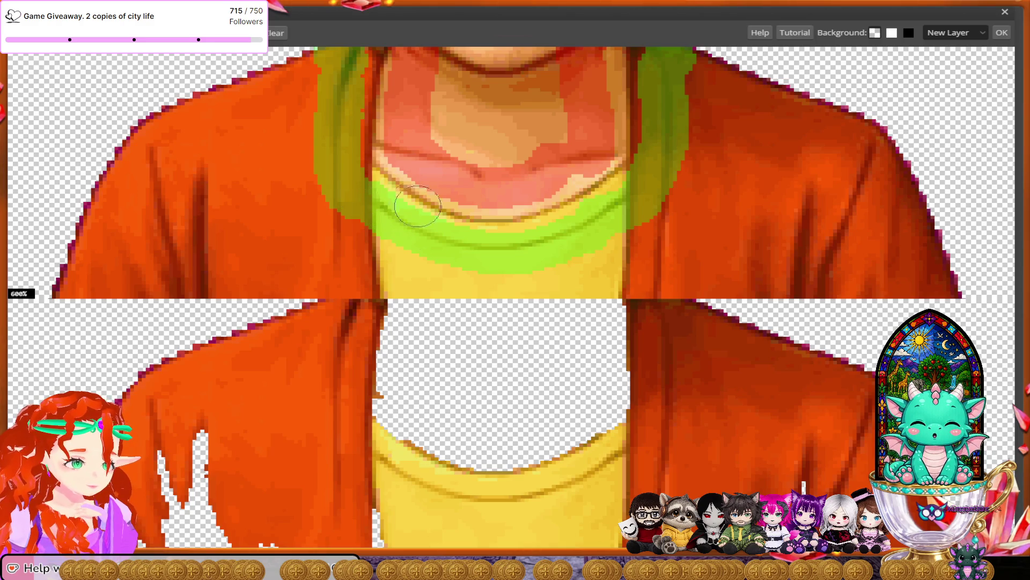
scroll(458, 290, down, 10)
Paint the left sleeve cuff green to keep it in the cut-out.
scroll(457, 290, left, 5)
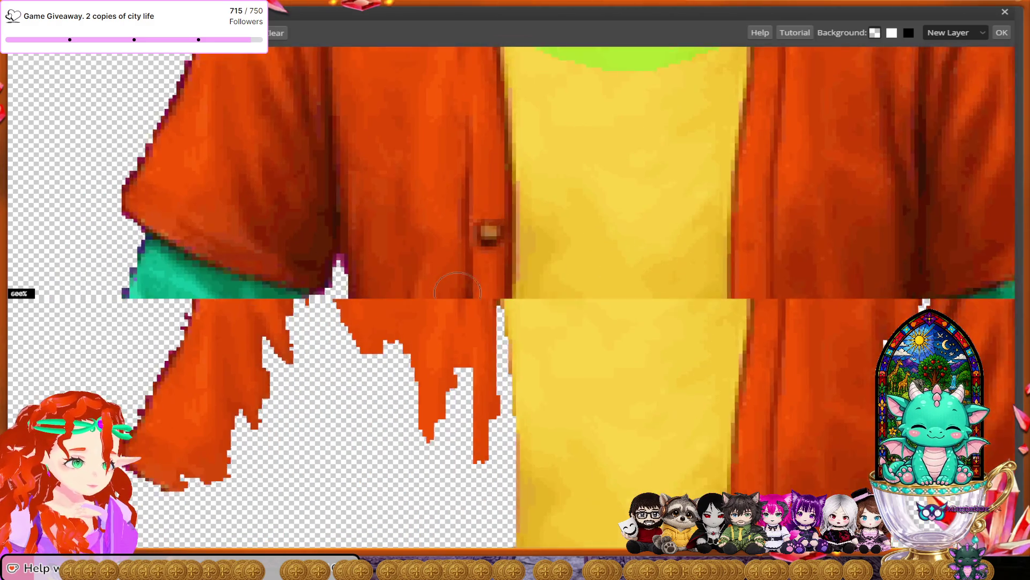
scroll(457, 292, down, 5)
scroll(457, 293, left, 3)
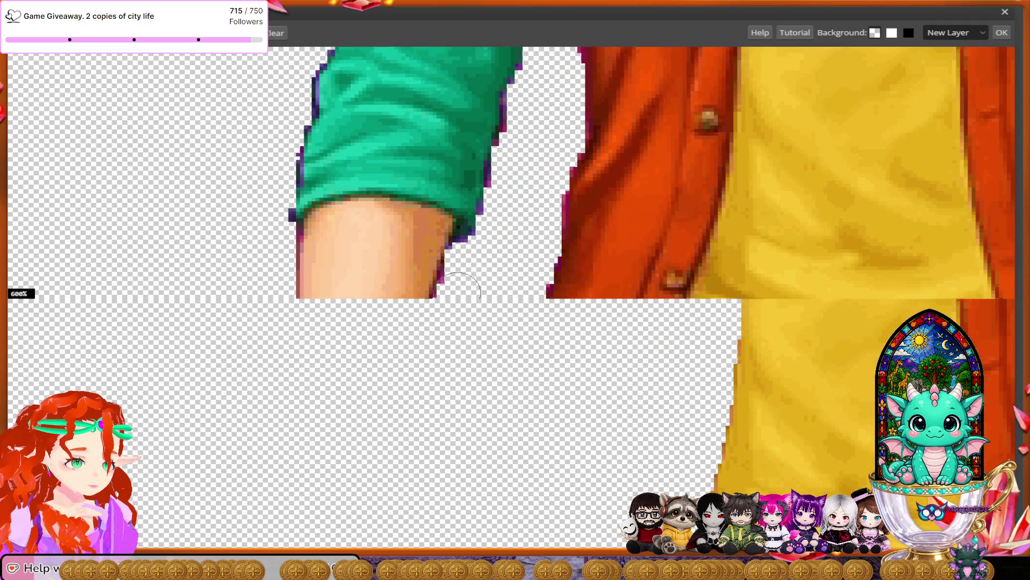
mouse_move(280, 166)
mouse_down()
mouse_move(374, 149)
mouse_move(430, 152)
mouse_move(475, 171)
mouse_move(500, 202)
mouse_move(476, 232)
mouse_up()
Cover the arm skin below the left cuff with red background strokes.
scroll(429, 241, down, 3)
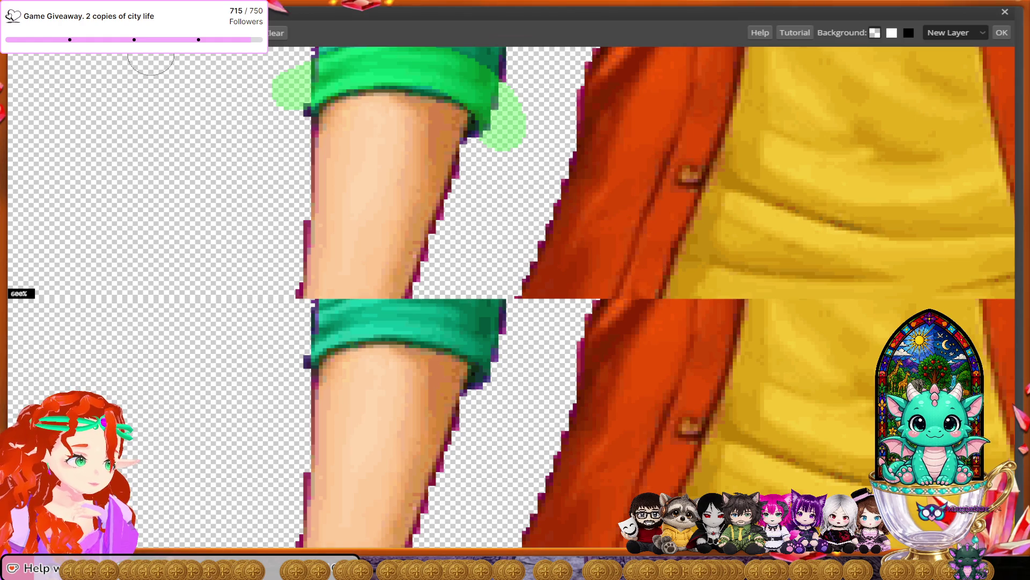
drag(346, 129, 347, 238)
mouse_move(428, 133)
mouse_down()
mouse_move(370, 236)
mouse_move(386, 156)
mouse_move(375, 244)
mouse_up()
scroll(375, 245, down, 4)
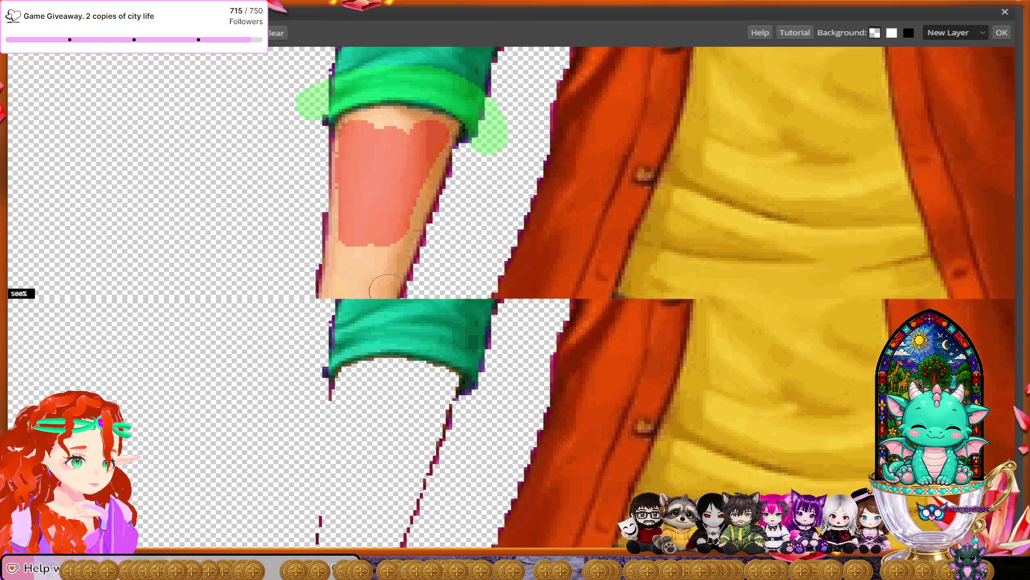
scroll(389, 290, down, 1)
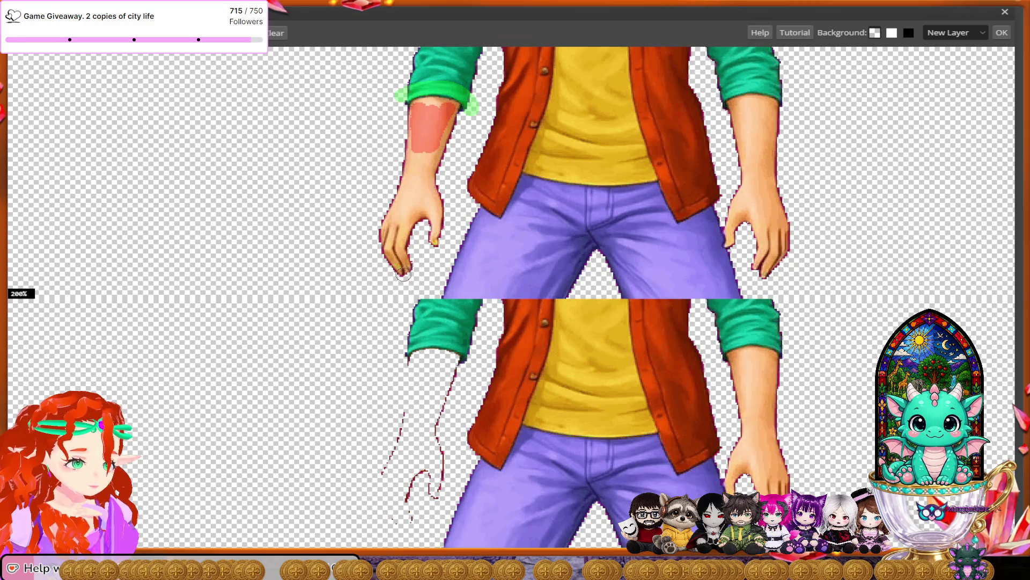
Paint the left hand's fingertip red so the hand is removed.
mouse_move(402, 271)
mouse_down()
mouse_move(382, 244)
mouse_move(404, 149)
mouse_move(442, 178)
mouse_move(436, 249)
mouse_move(422, 217)
mouse_move(409, 269)
mouse_up()
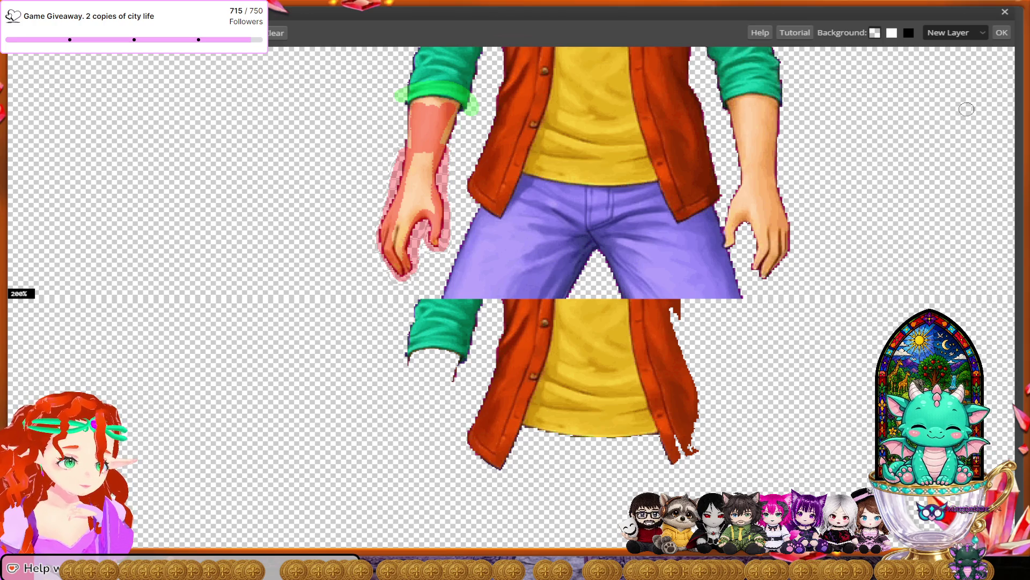
Paint red background along both the right and left edges of the left forearm.
scroll(644, 241, up, 1)
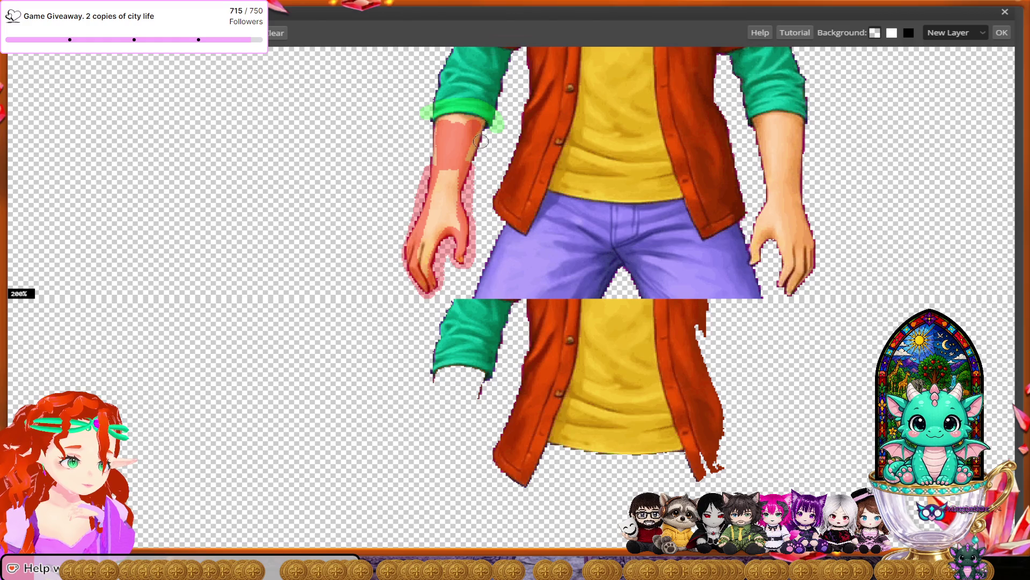
drag(483, 141, 475, 159)
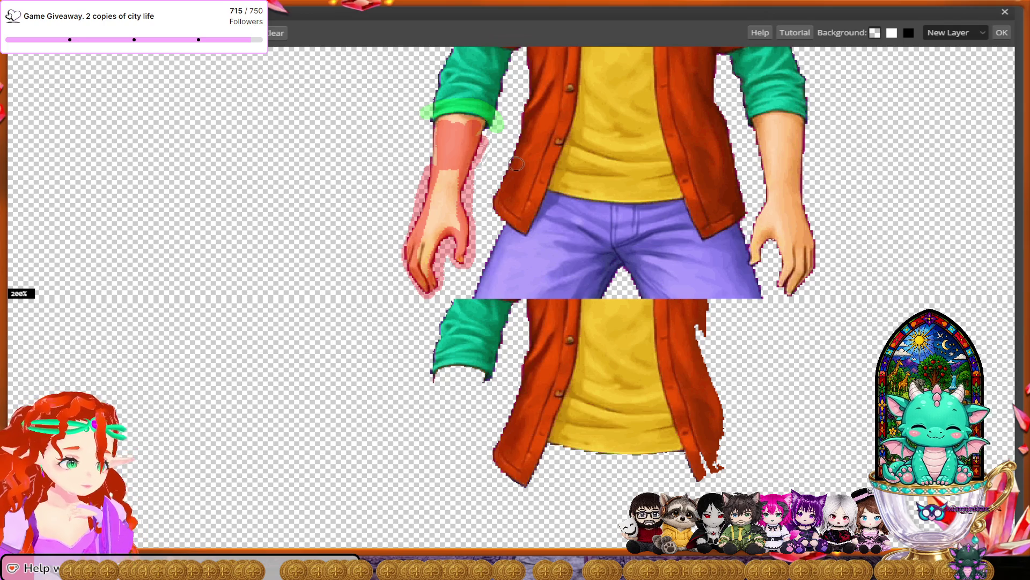
drag(433, 124, 436, 156)
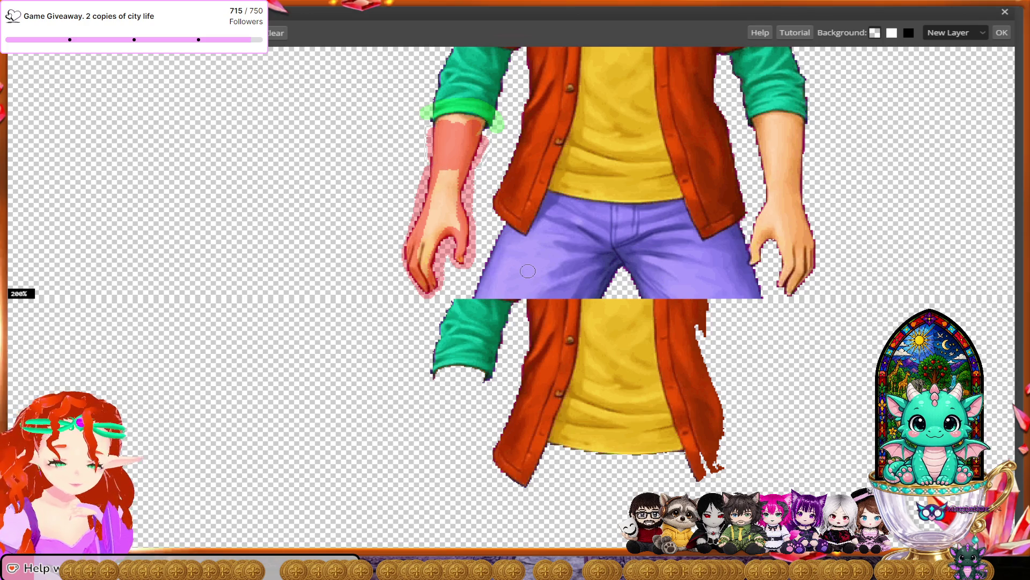
Paint red background over the right forearm's left edge and the right hand's fingers.
scroll(527, 271, right, 4)
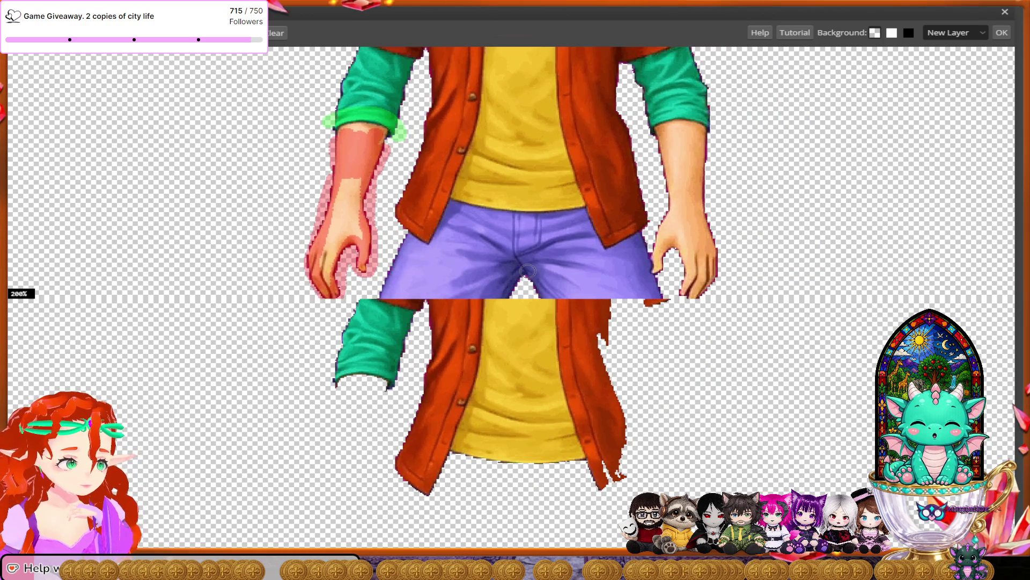
scroll(527, 271, up, 1)
scroll(528, 271, right, 3)
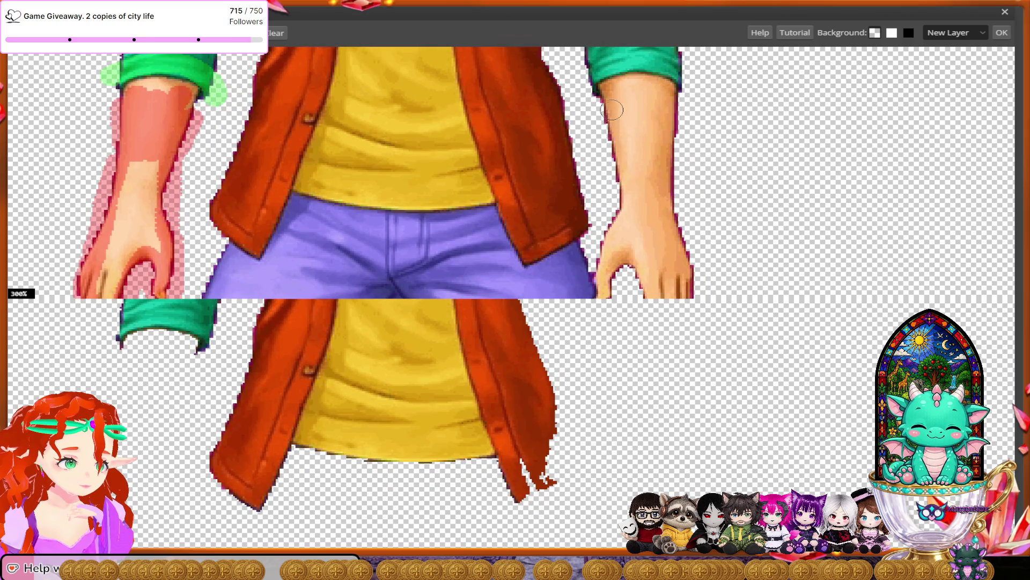
mouse_move(613, 110)
mouse_down()
mouse_move(622, 204)
mouse_move(610, 260)
mouse_move(625, 277)
mouse_move(685, 279)
mouse_move(667, 212)
mouse_move(674, 104)
mouse_move(637, 89)
mouse_move(649, 264)
mouse_up()
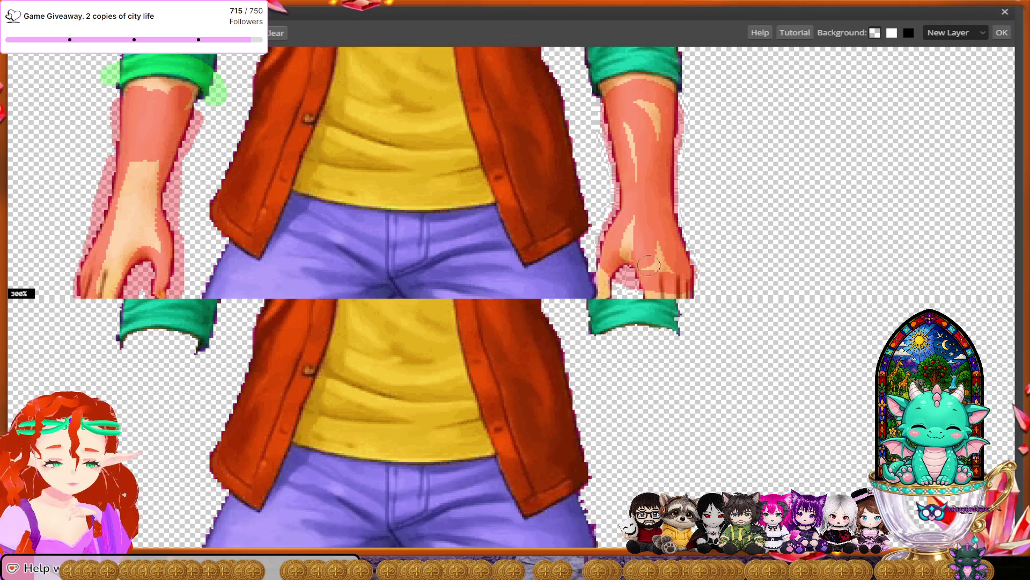
scroll(649, 265, down, 3)
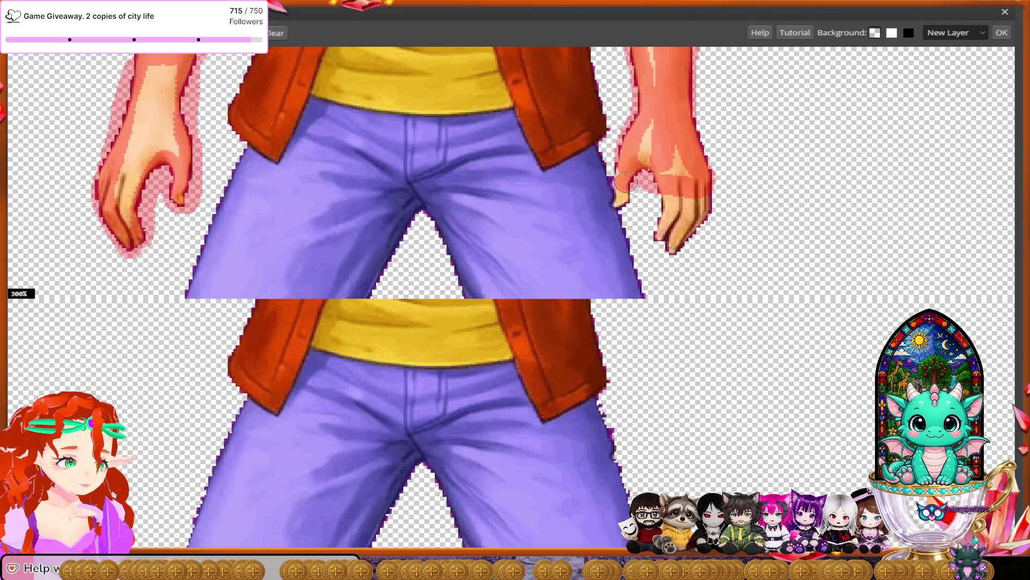
mouse_move(626, 182)
mouse_down()
mouse_move(684, 251)
mouse_move(683, 195)
mouse_move(683, 220)
mouse_up()
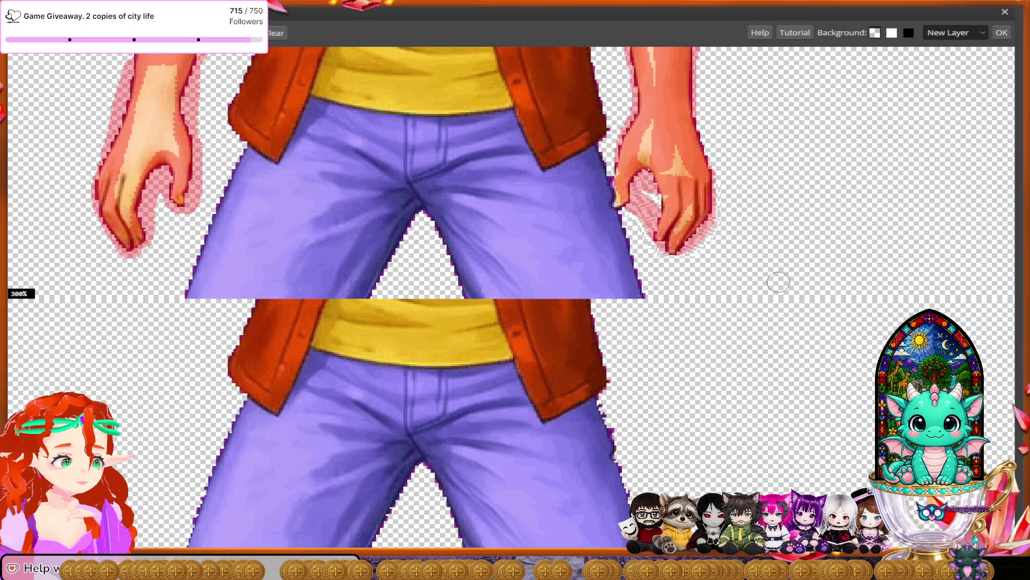
Place green keep-marks along the right sleeve edge and its outer cuff.
scroll(754, 294, up, 1)
scroll(754, 294, up, 5)
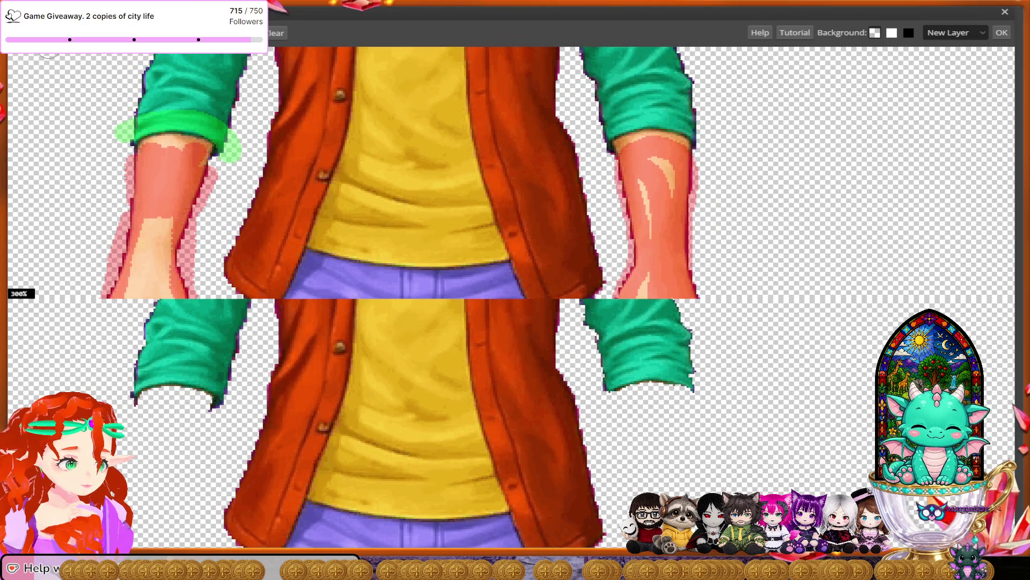
click(599, 147)
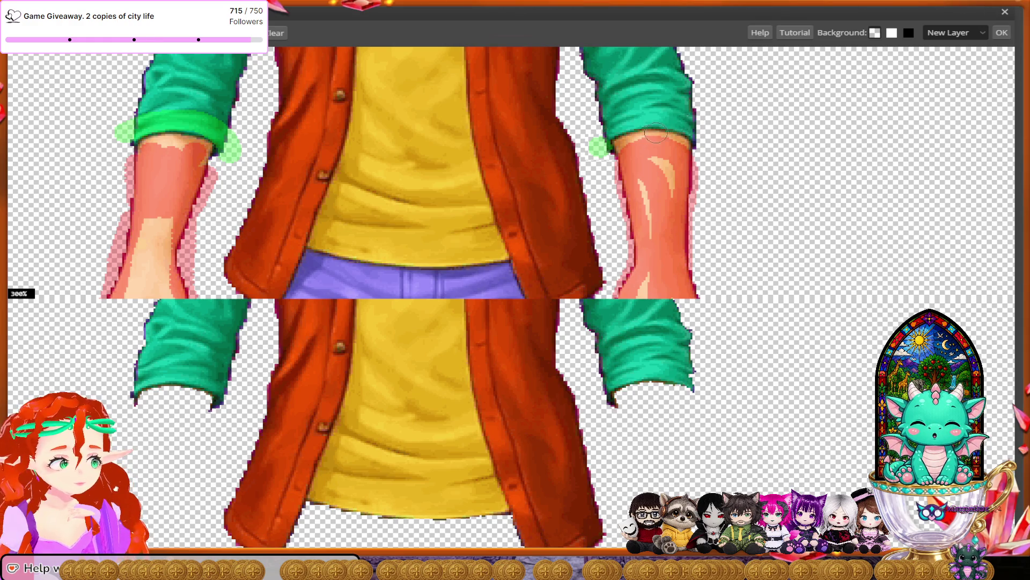
click(703, 132)
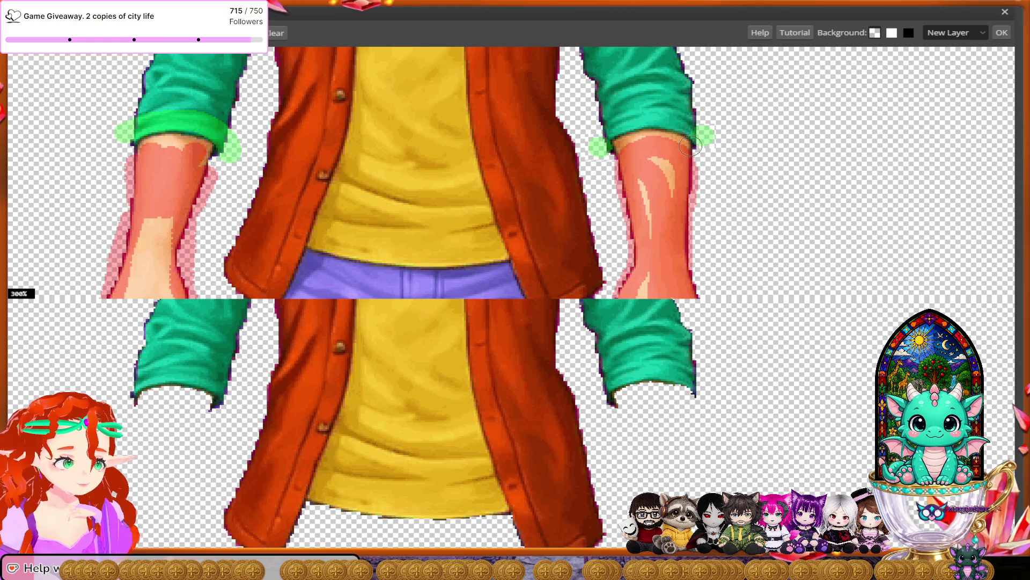
click(696, 130)
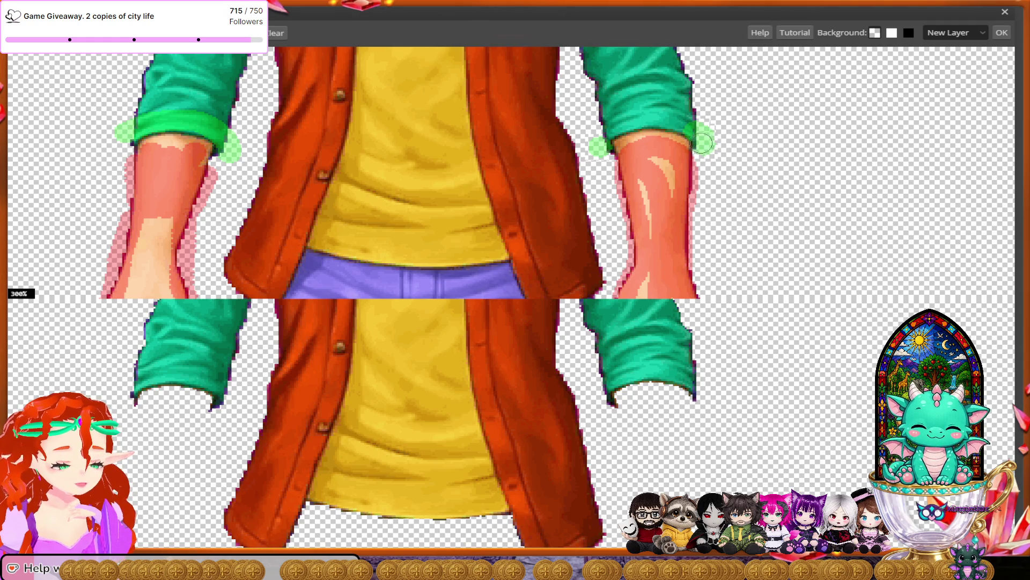
Paint green foreground strokes over the middle character's left and right brown shoes.
scroll(654, 291, down, 1)
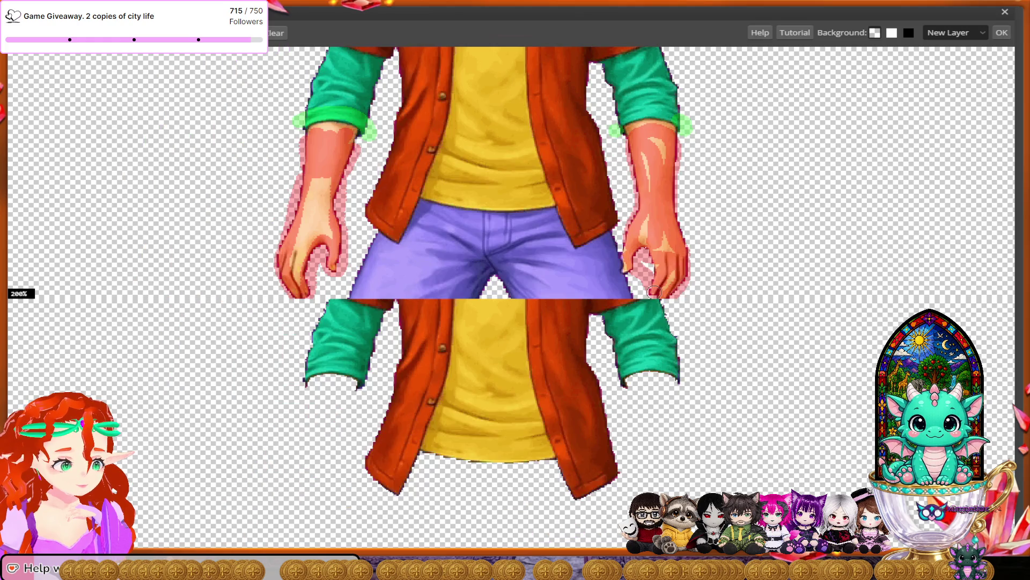
scroll(654, 291, down, 1)
scroll(654, 292, down, 1)
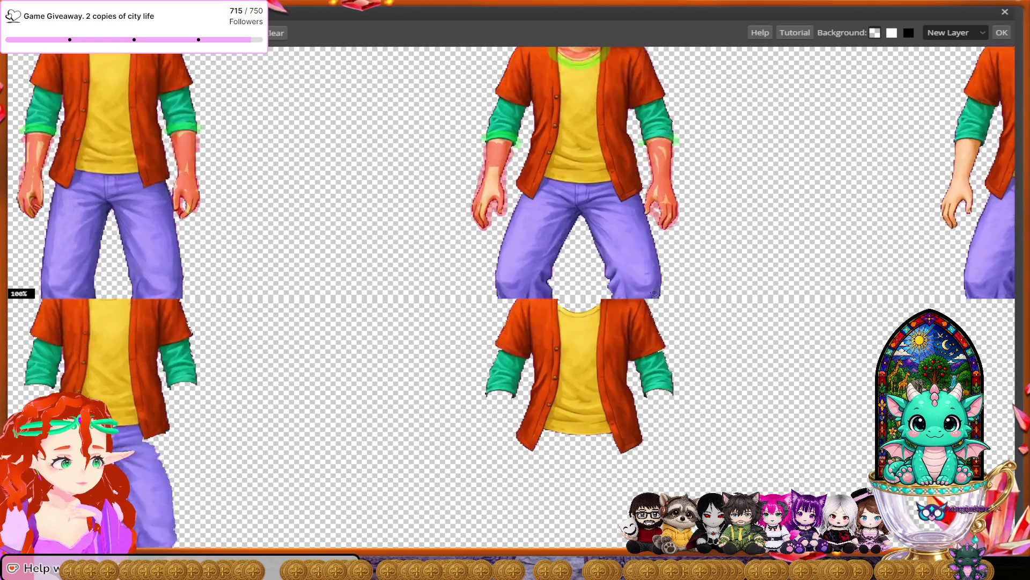
scroll(654, 292, down, 3)
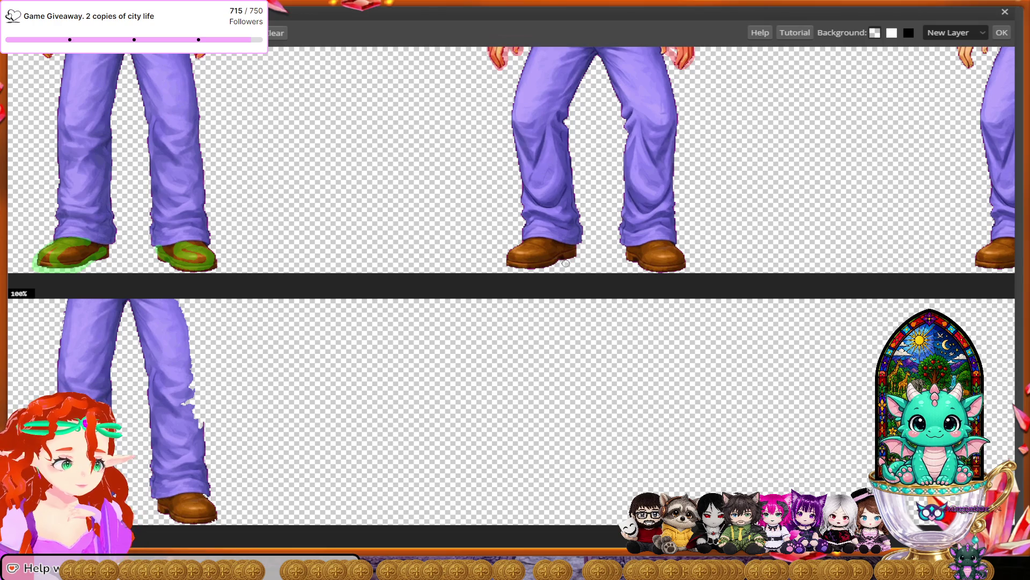
mouse_move(566, 263)
mouse_down()
mouse_move(570, 253)
mouse_move(528, 263)
mouse_move(513, 253)
mouse_move(551, 244)
mouse_up()
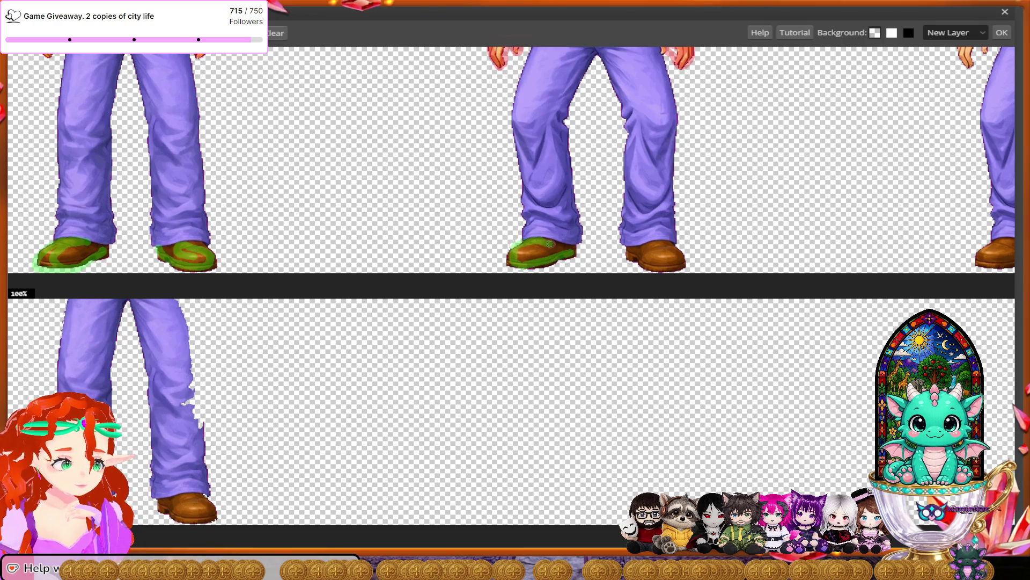
mouse_move(625, 257)
mouse_down()
mouse_move(669, 275)
mouse_move(682, 255)
mouse_move(647, 249)
mouse_up()
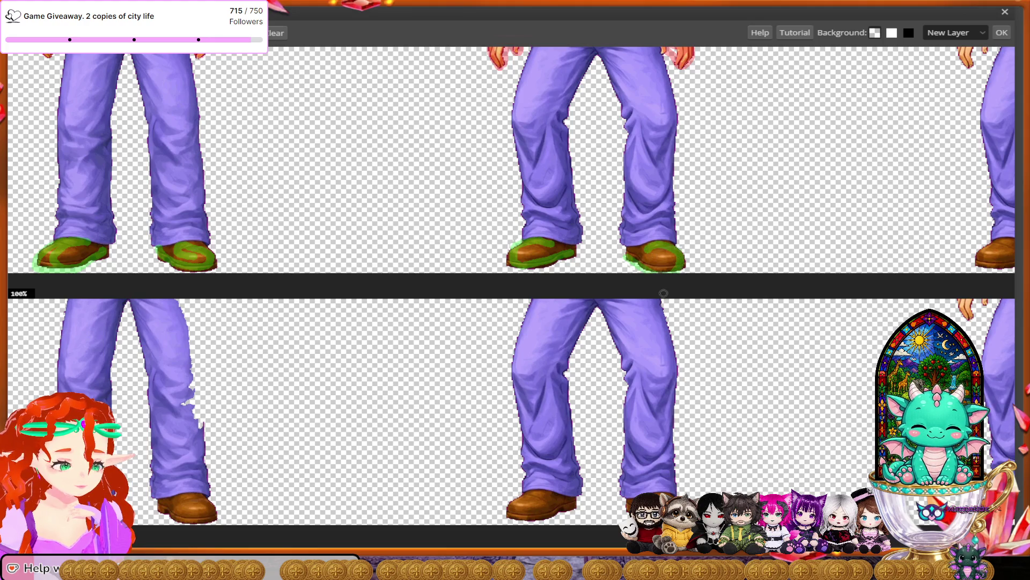
scroll(657, 274, up, 10)
scroll(657, 274, right, 5)
Paint both irises green, then paint the nose, forehead and skin beside the right eye red.
scroll(664, 293, up, 10)
scroll(664, 293, right, 5)
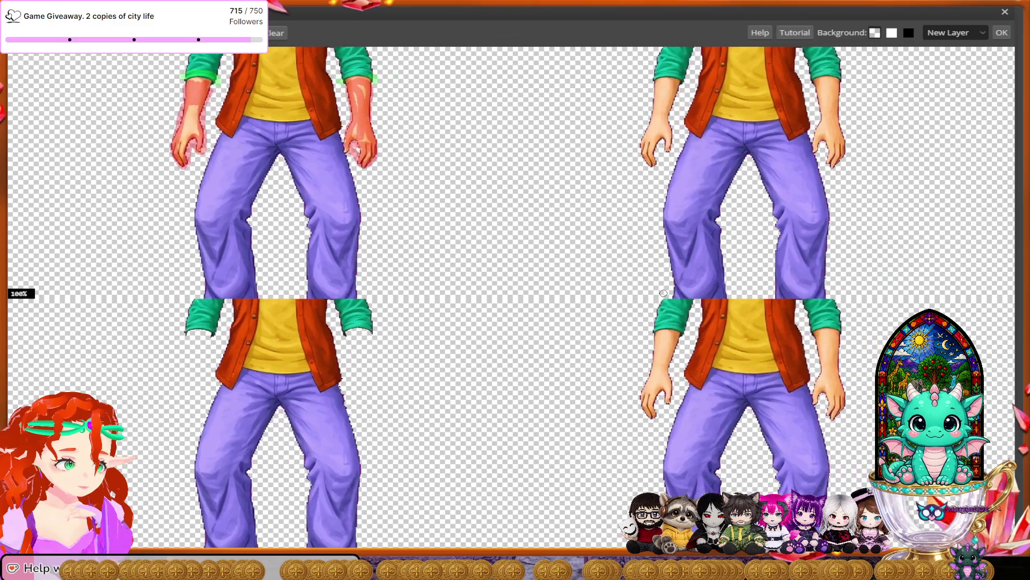
scroll(664, 293, up, 4)
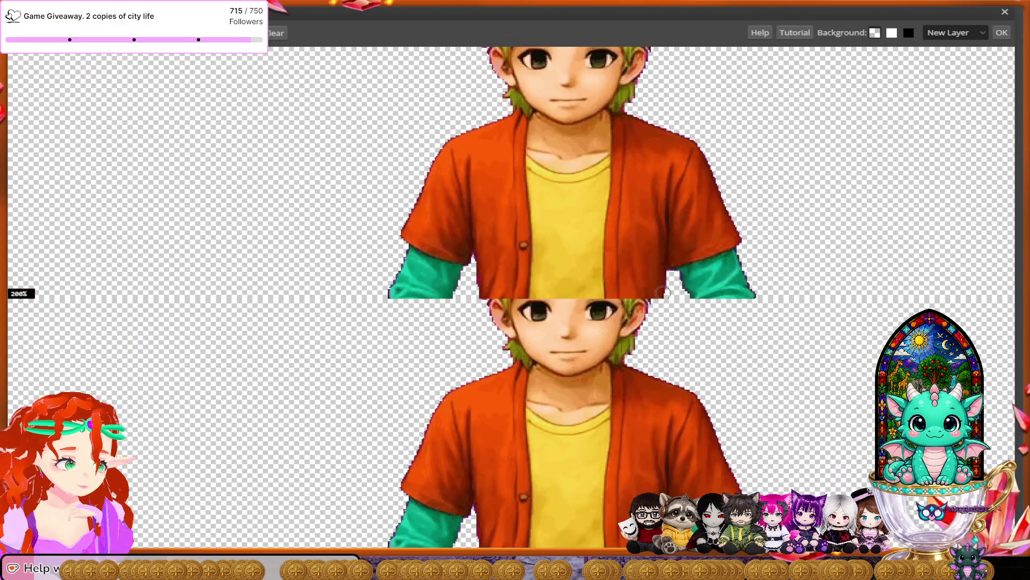
scroll(664, 293, up, 5)
scroll(664, 291, up, 2)
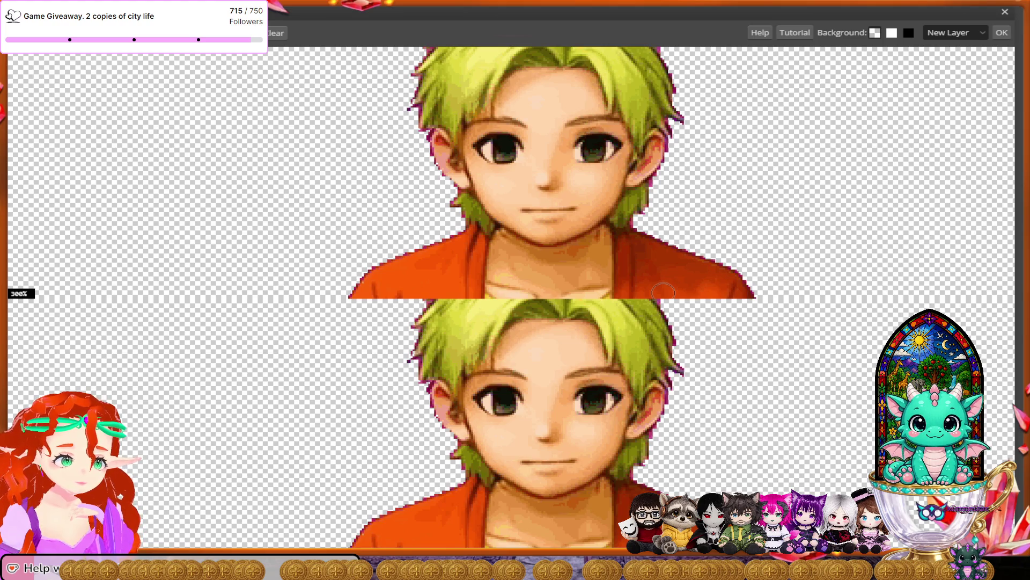
scroll(663, 292, up, 3)
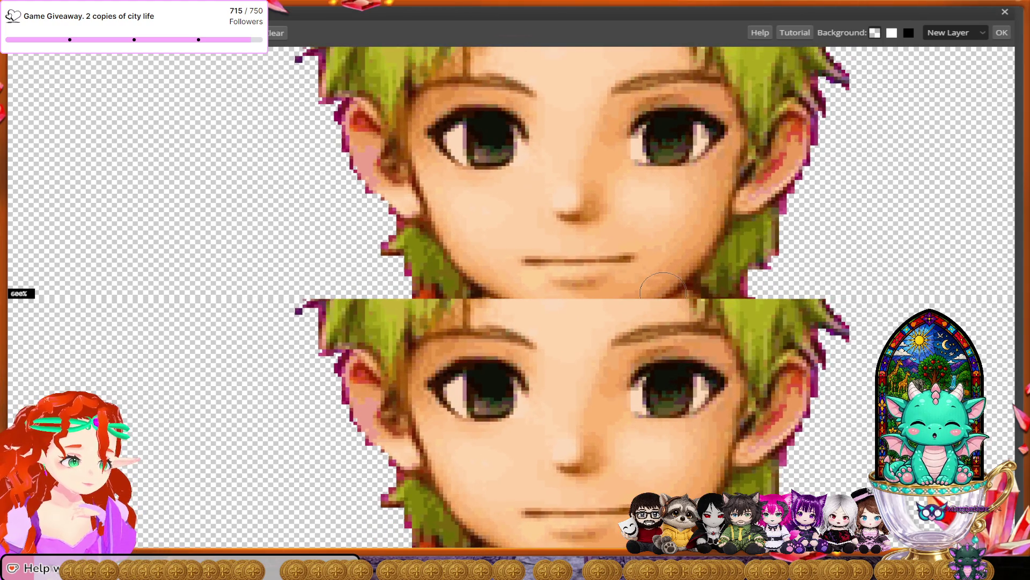
mouse_move(493, 134)
mouse_down()
mouse_move(507, 144)
mouse_move(454, 134)
mouse_move(475, 153)
mouse_move(491, 148)
mouse_up()
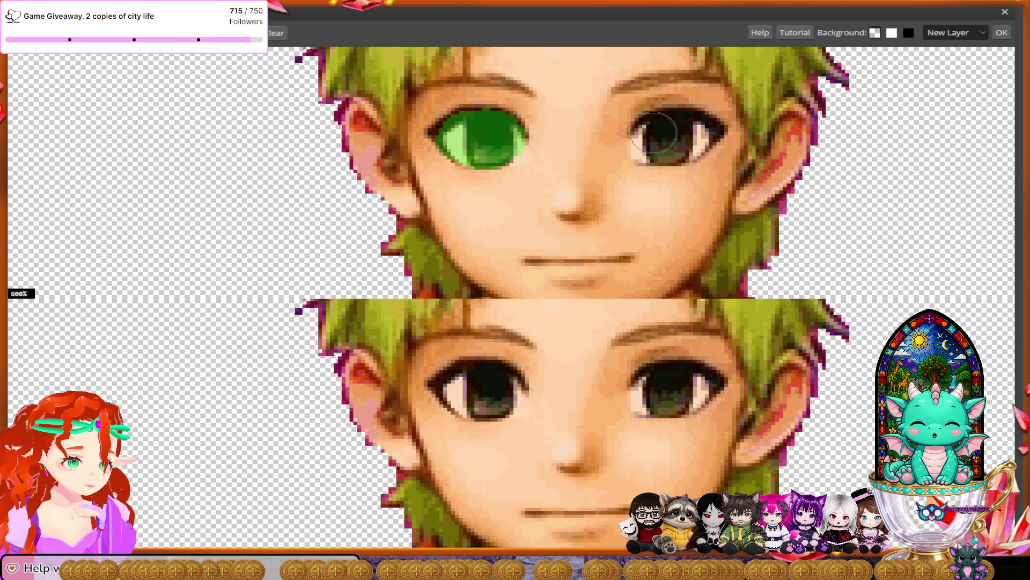
mouse_move(659, 135)
mouse_down()
mouse_move(652, 150)
mouse_move(698, 136)
mouse_move(665, 132)
mouse_up()
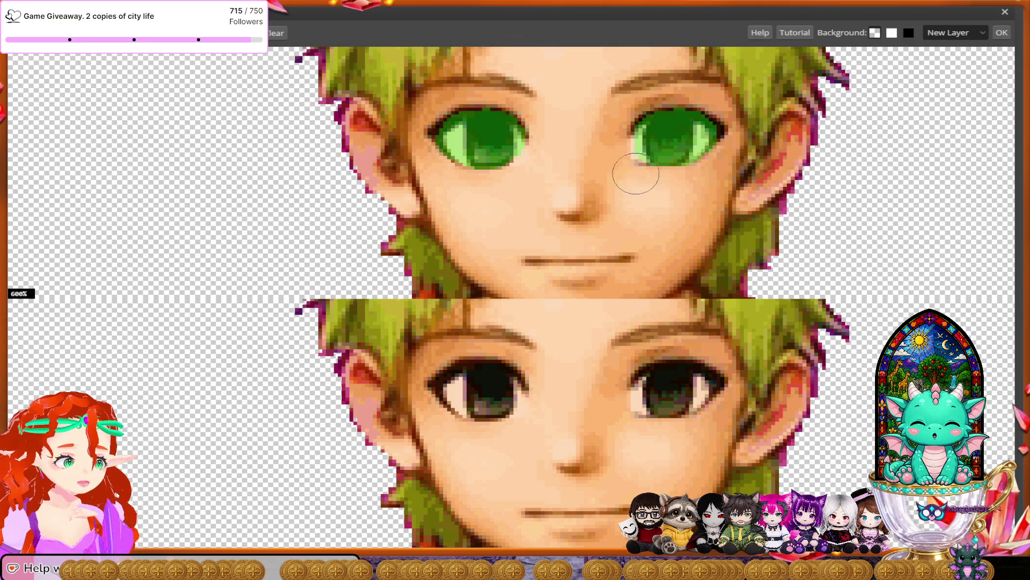
mouse_move(566, 166)
mouse_down()
mouse_move(550, 85)
mouse_move(456, 67)
mouse_move(360, 115)
mouse_move(445, 204)
mouse_move(546, 184)
mouse_move(617, 196)
mouse_move(749, 183)
mouse_move(767, 134)
mouse_move(749, 79)
mouse_move(661, 62)
mouse_move(602, 102)
mouse_move(584, 163)
mouse_up()
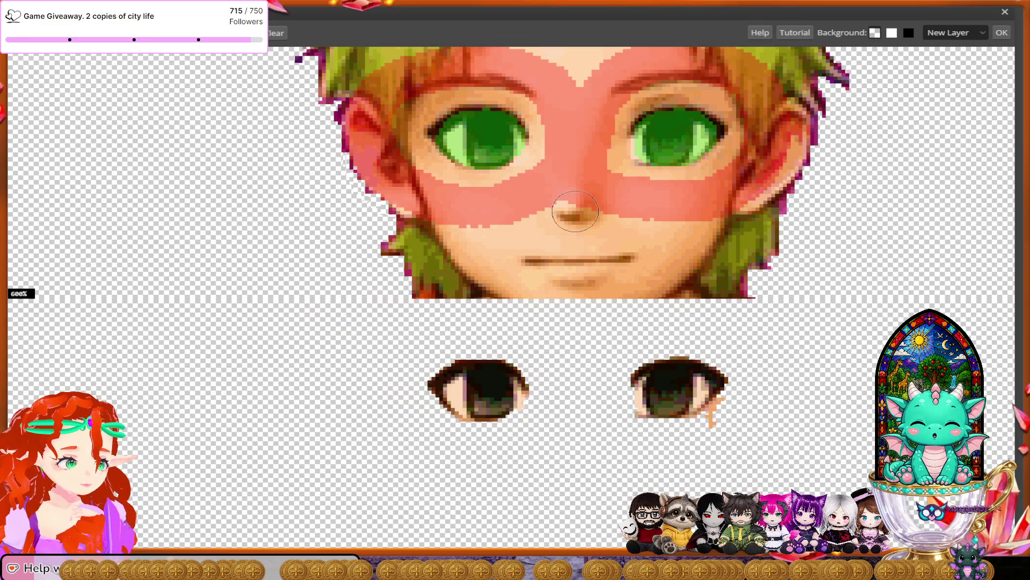
mouse_move(698, 175)
mouse_down()
mouse_move(732, 161)
mouse_move(713, 187)
mouse_up()
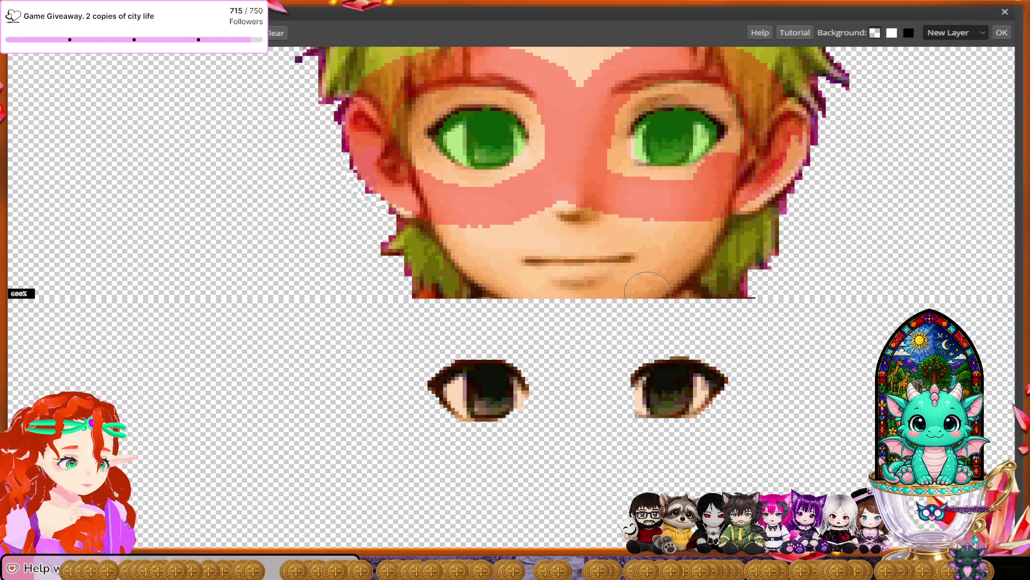
Paint the left neck, collarbone area and left jaw and hair edge as background.
scroll(648, 287, down, 2)
scroll(648, 289, down, 5)
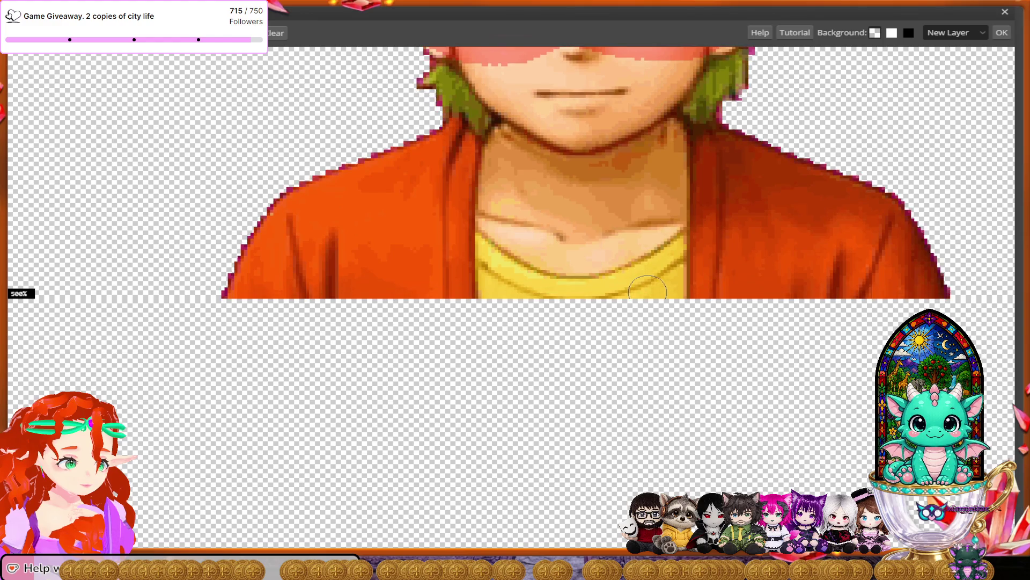
scroll(648, 290, up, 3)
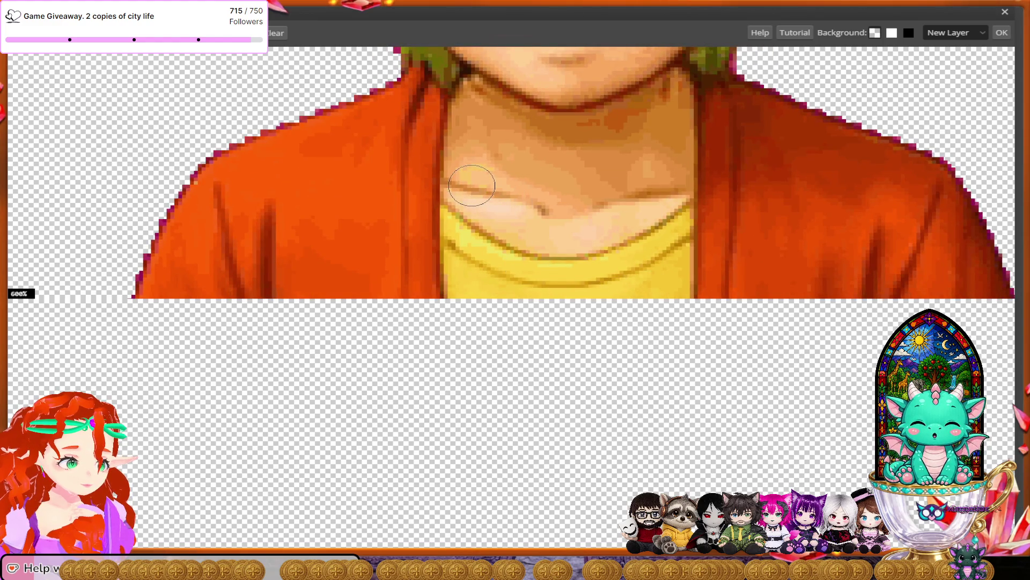
mouse_move(472, 186)
mouse_down()
mouse_move(477, 79)
mouse_move(447, 55)
mouse_up()
mouse_move(495, 188)
mouse_down()
mouse_move(507, 206)
mouse_move(565, 220)
mouse_move(616, 206)
mouse_move(650, 163)
mouse_move(675, 52)
mouse_move(709, 86)
mouse_move(746, 94)
mouse_up()
scroll(648, 158, up, 1)
drag(475, 59, 400, 78)
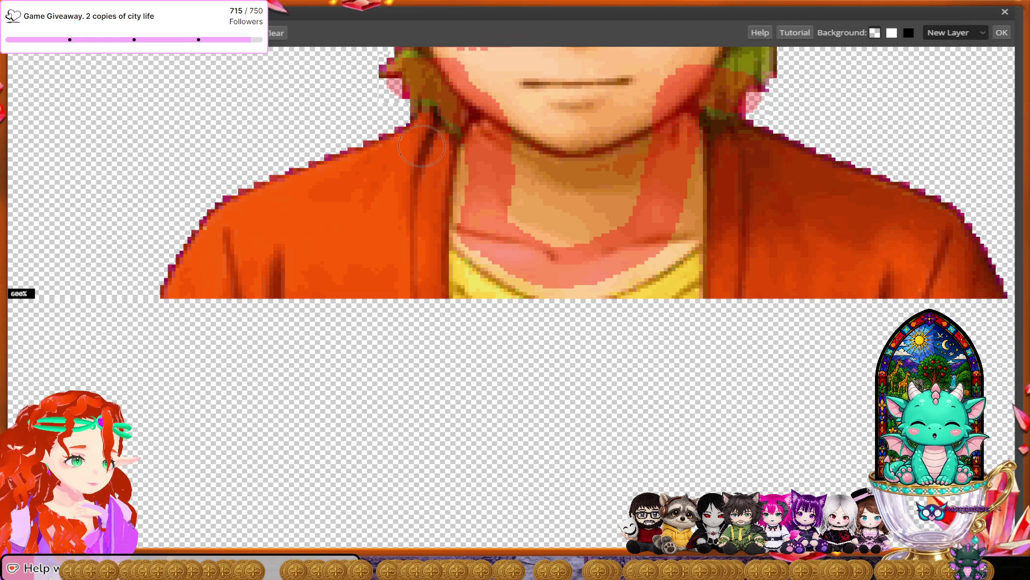
Mark the left and right jacket collars and the shirt neckline as foreground.
drag(420, 142, 408, 132)
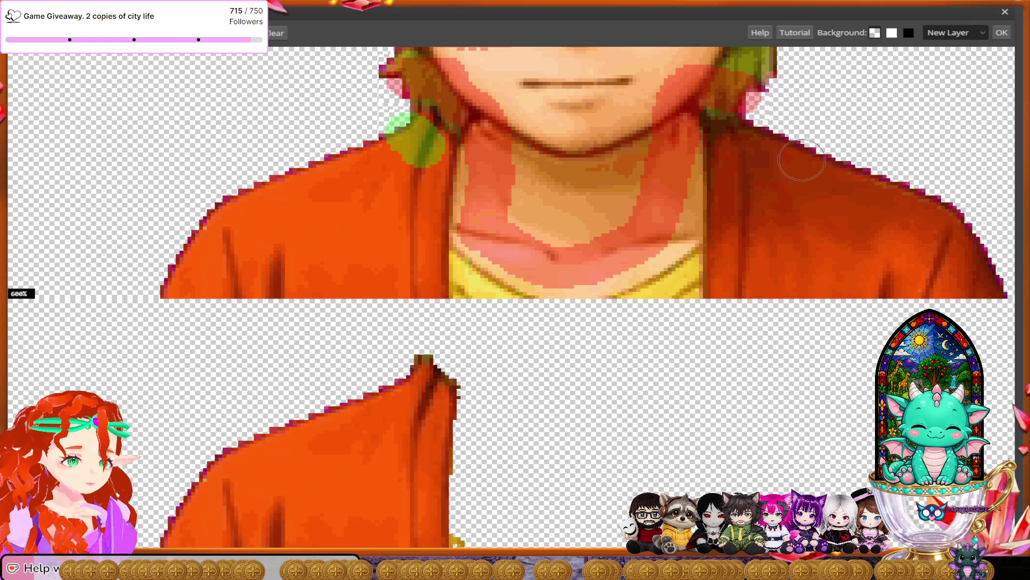
drag(733, 147, 765, 139)
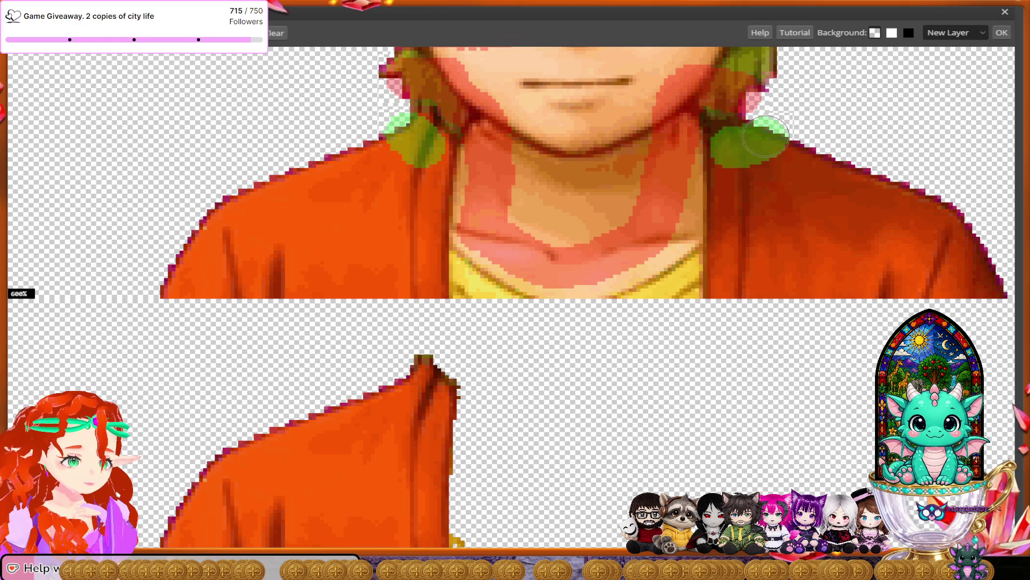
scroll(750, 285, down, 3)
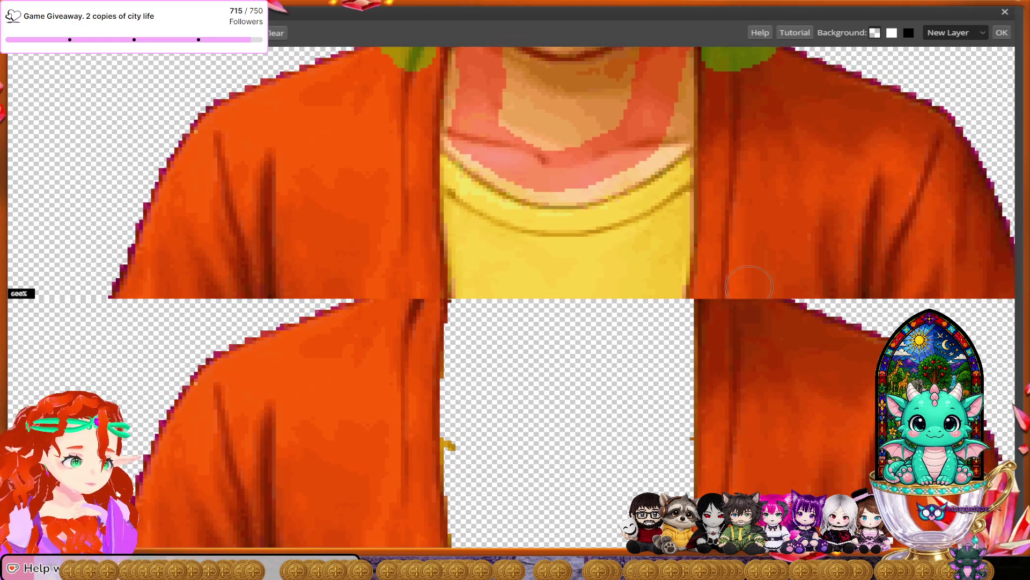
mouse_move(408, 60)
mouse_down()
mouse_move(429, 175)
mouse_move(516, 223)
mouse_move(577, 231)
mouse_move(703, 176)
mouse_move(724, 137)
mouse_move(735, 75)
mouse_up()
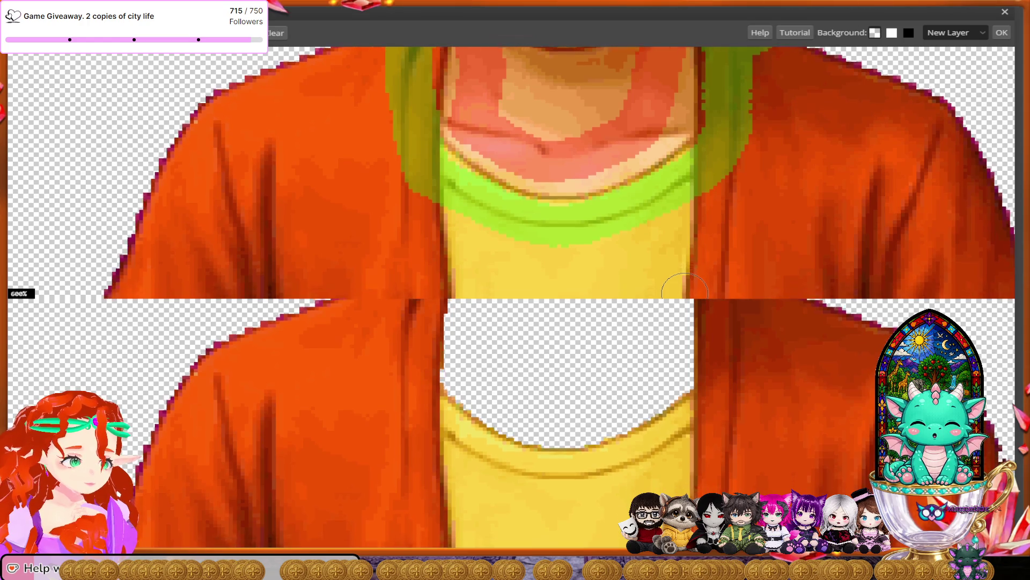
scroll(685, 290, down, 5)
scroll(684, 290, left, 3)
scroll(685, 292, down, 2)
scroll(685, 292, left, 4)
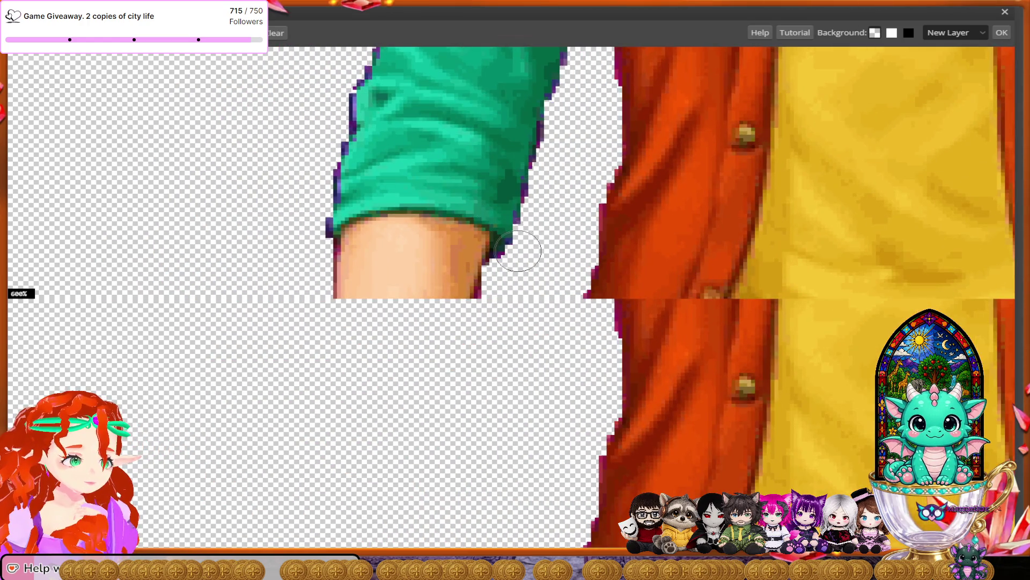
Mark the green sleeve edge as foreground to keep it.
mouse_move(518, 251)
mouse_down()
mouse_move(524, 217)
mouse_move(498, 199)
mouse_move(436, 185)
mouse_move(349, 186)
mouse_move(312, 201)
mouse_move(309, 217)
mouse_up()
scroll(321, 290, down, 2)
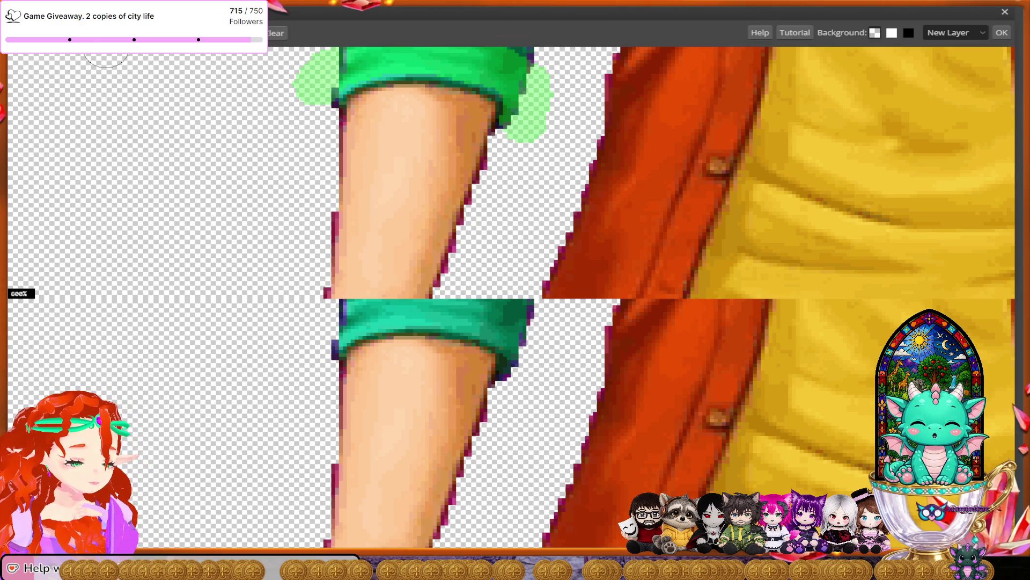
scroll(379, 276, down, 1)
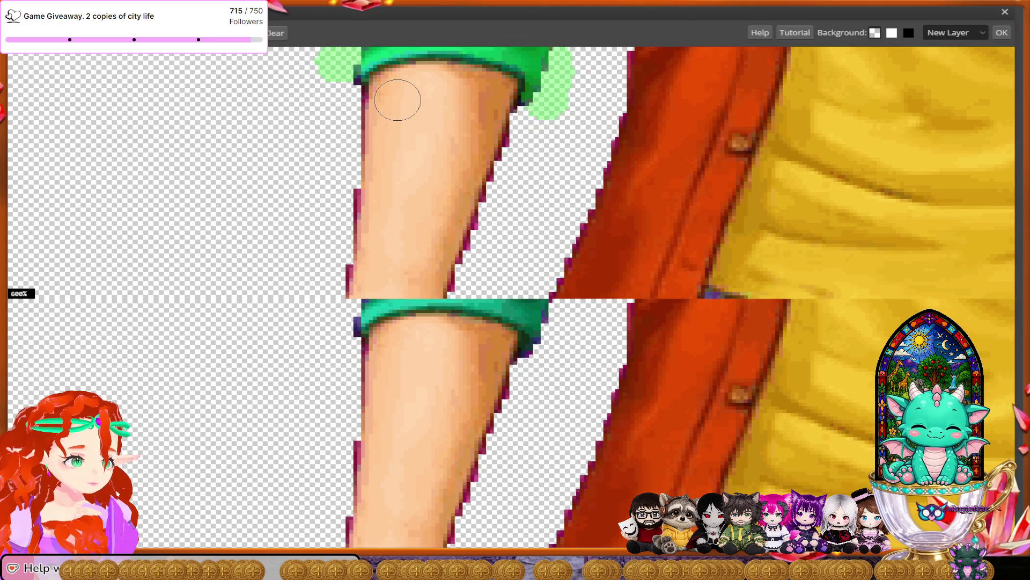
Paint both sides of the left forearm and the hand's edge as background.
drag(397, 100, 375, 266)
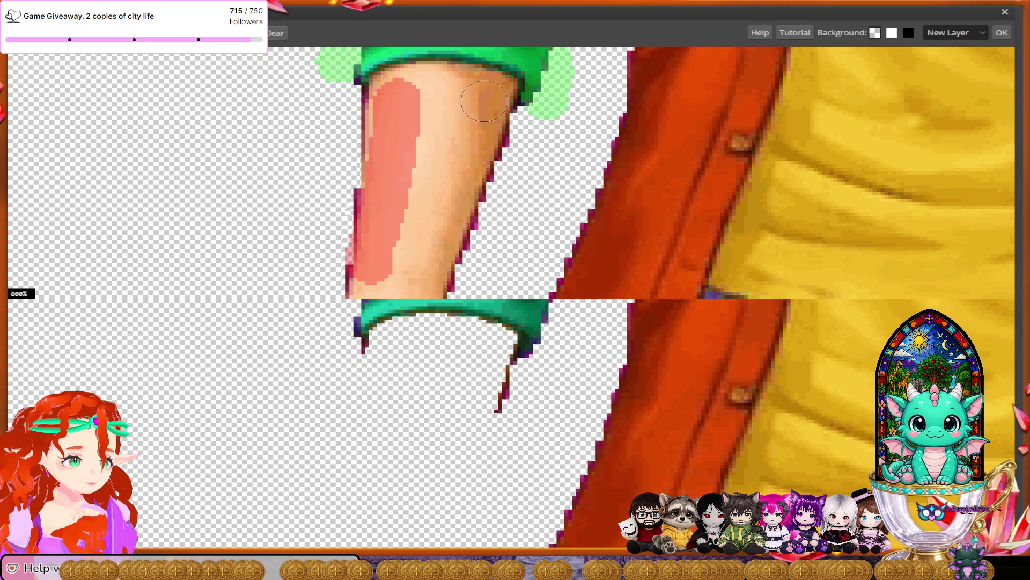
drag(484, 101, 437, 271)
drag(448, 96, 410, 282)
scroll(411, 281, down, 5)
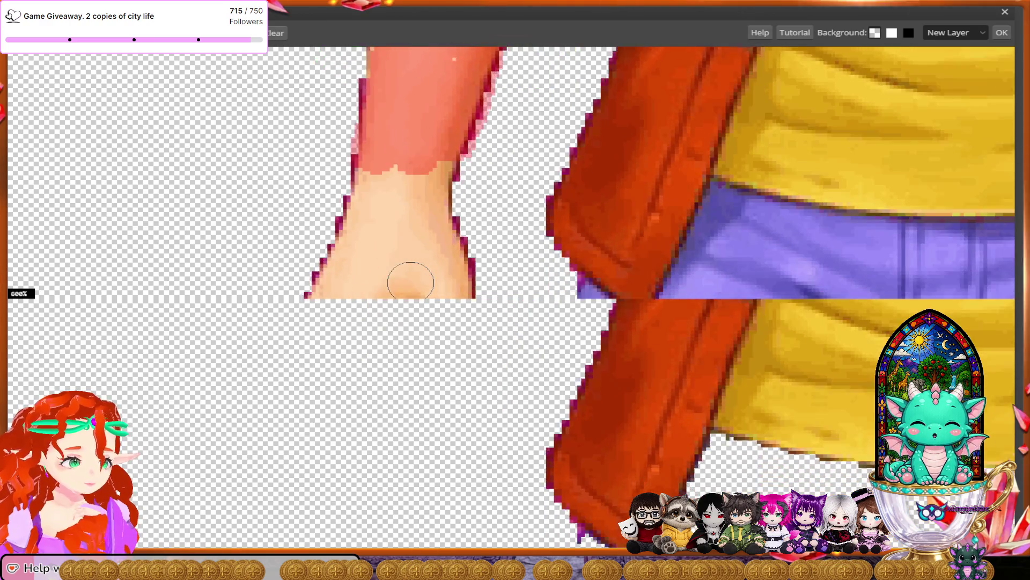
scroll(411, 282, down, 3)
mouse_move(375, 75)
mouse_down()
mouse_move(343, 112)
mouse_move(303, 218)
mouse_move(322, 276)
mouse_move(411, 228)
mouse_move(443, 274)
mouse_move(474, 238)
mouse_move(462, 92)
mouse_move(400, 142)
mouse_move(370, 225)
mouse_move(425, 93)
mouse_move(428, 213)
mouse_move(349, 228)
mouse_move(378, 279)
mouse_move(333, 215)
mouse_move(381, 203)
mouse_move(313, 223)
mouse_move(349, 274)
mouse_up()
scroll(365, 240, down, 3)
scroll(349, 274, down, 2)
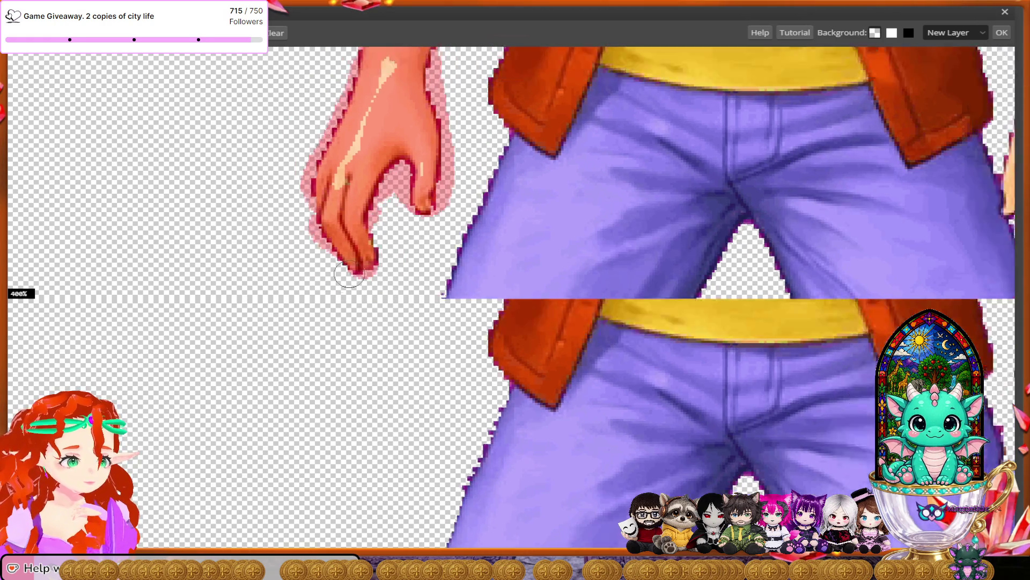
Paint both edges of the right forearm, then the lower hand and fingers, as background.
scroll(349, 274, right, 5)
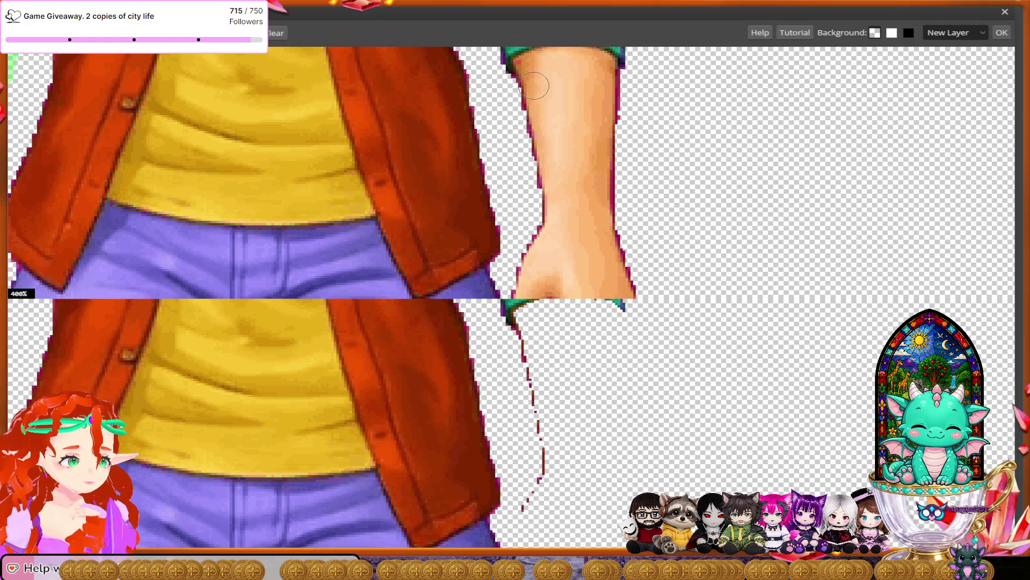
mouse_move(534, 86)
mouse_down()
mouse_move(545, 217)
mouse_move(526, 276)
mouse_up()
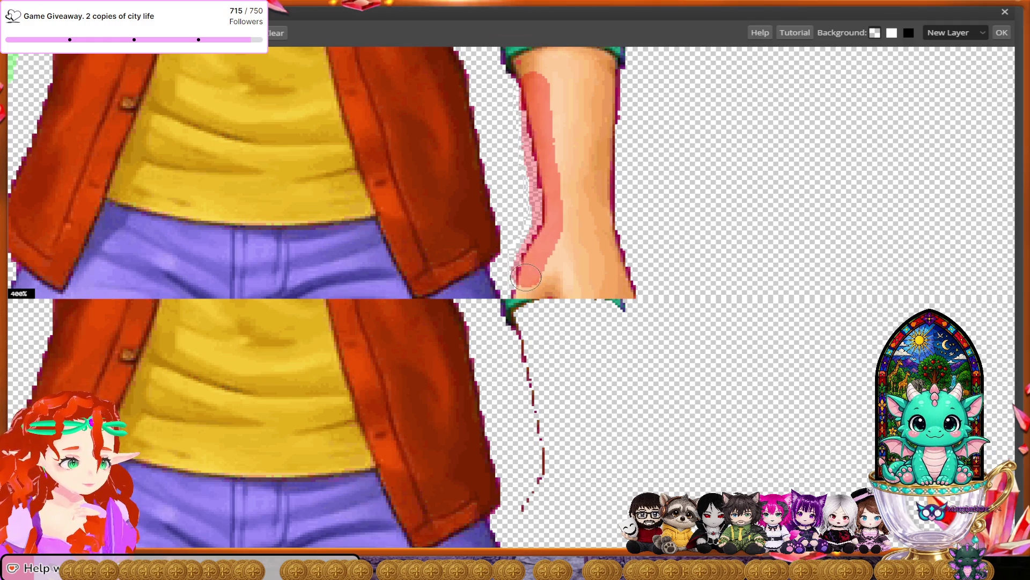
mouse_move(622, 278)
mouse_down()
mouse_move(609, 91)
mouse_move(553, 69)
mouse_move(564, 177)
mouse_move(537, 261)
mouse_up()
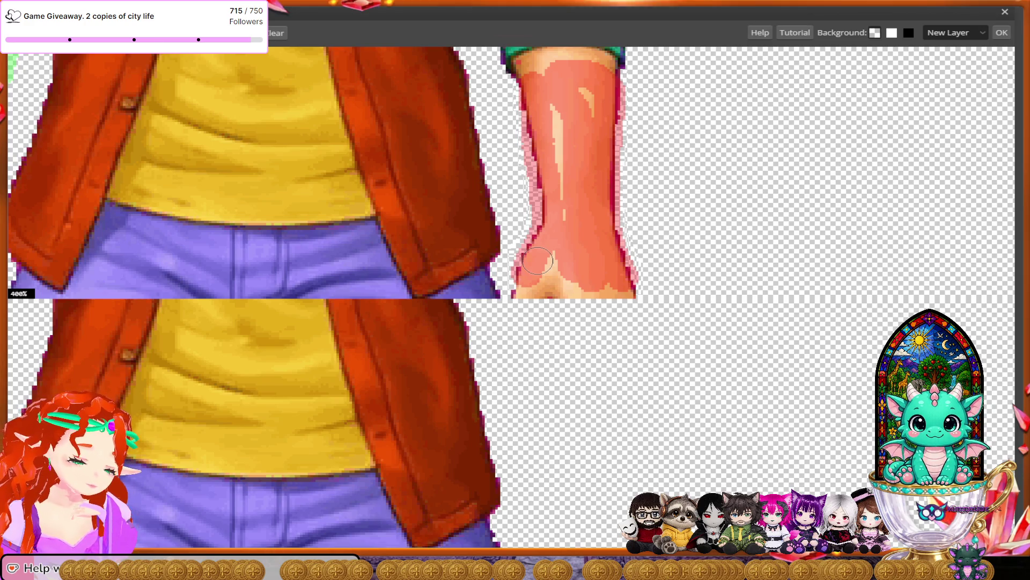
scroll(588, 280, up, 3)
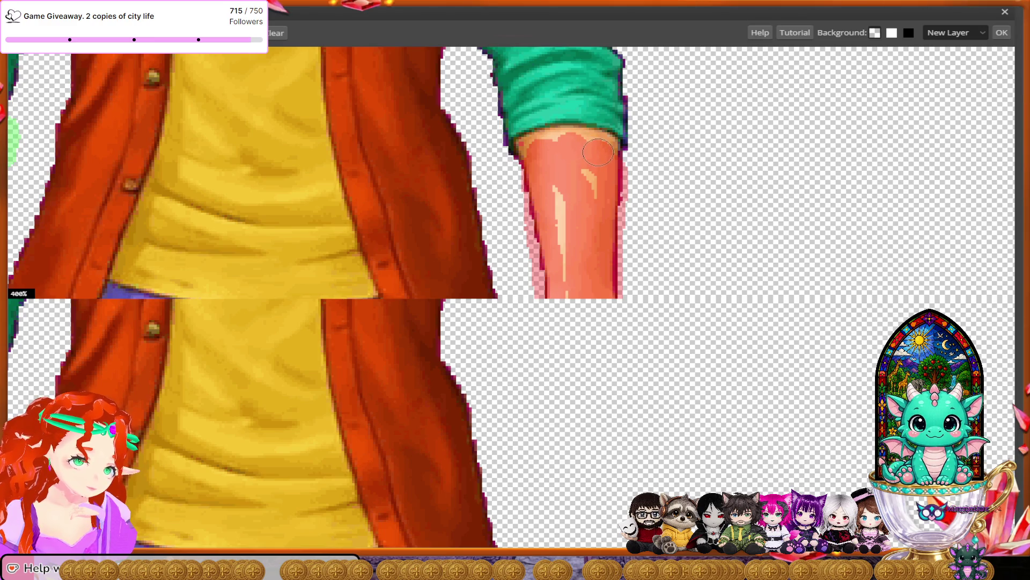
scroll(596, 287, down, 8)
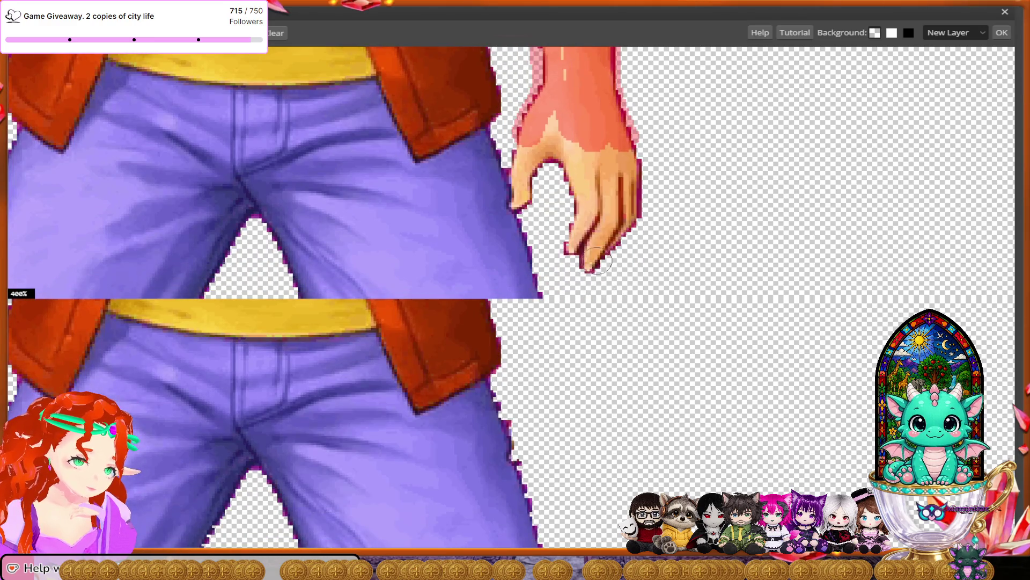
mouse_move(578, 222)
mouse_down()
mouse_move(620, 252)
mouse_move(604, 150)
mouse_move(550, 167)
mouse_move(542, 193)
mouse_move(531, 172)
mouse_move(557, 131)
mouse_move(608, 167)
mouse_up()
scroll(589, 294, down, 1)
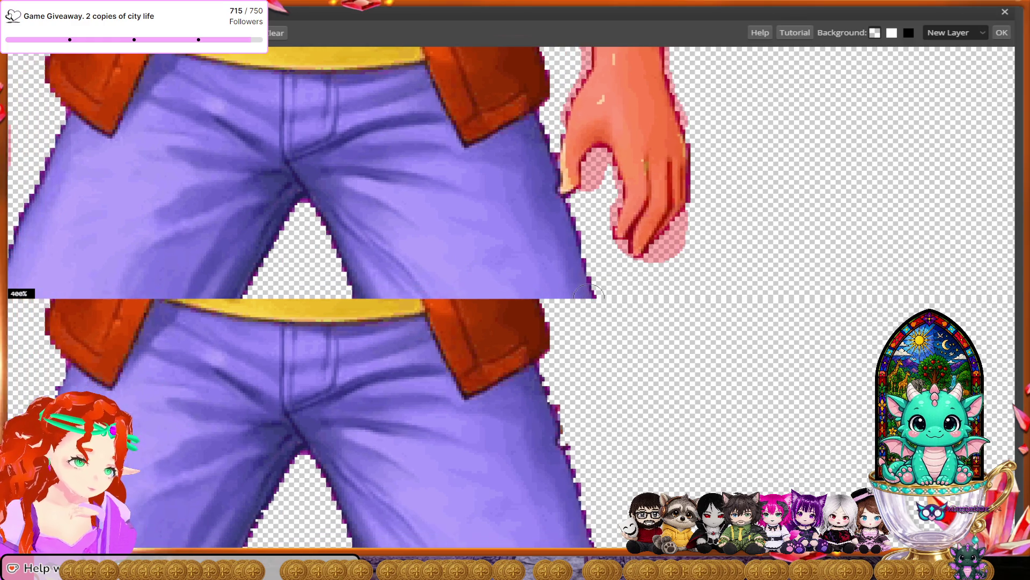
scroll(590, 294, down, 1)
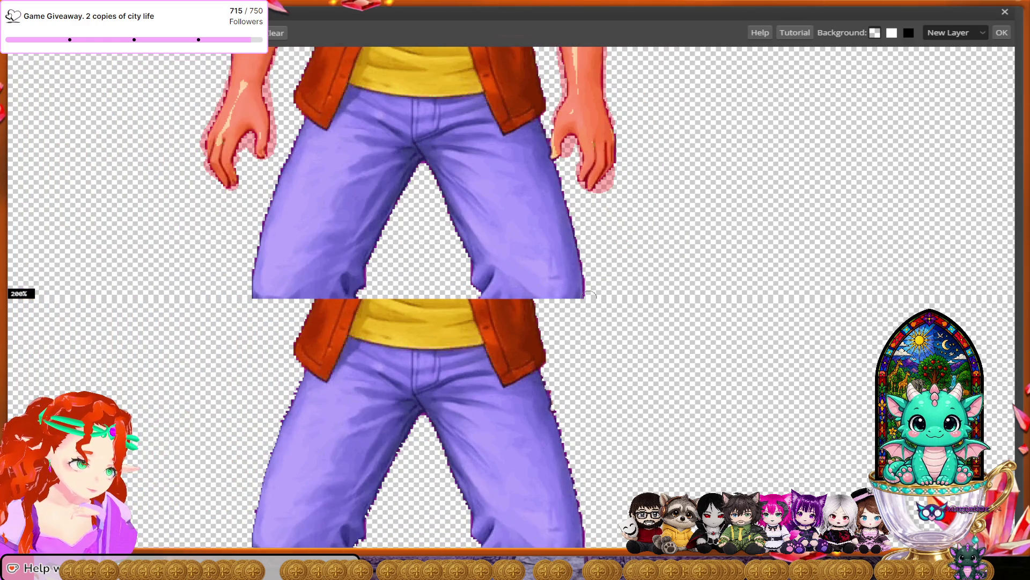
Draw a foreground stroke across the green sleeve cuffs so both are kept.
scroll(590, 294, up, 5)
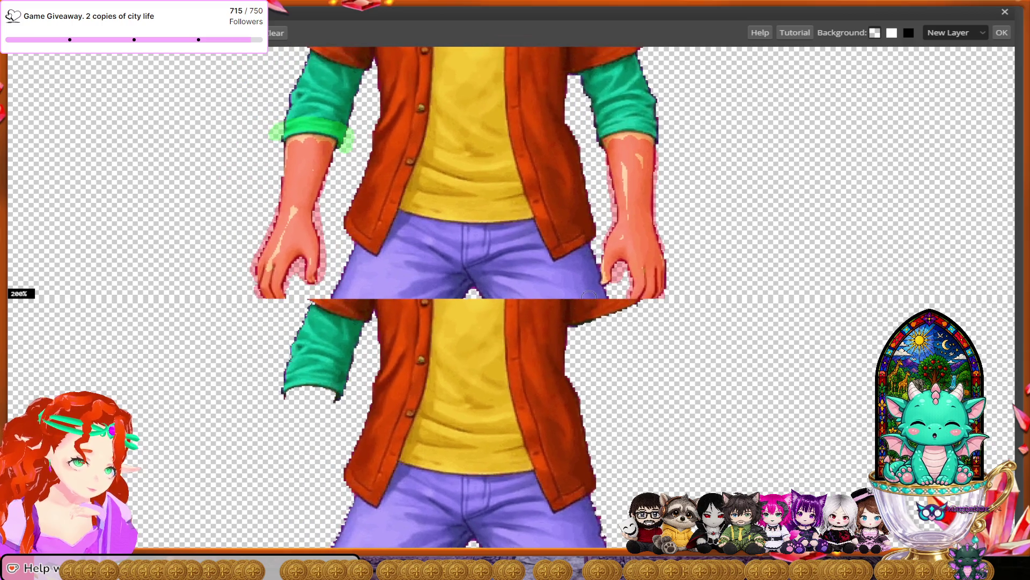
scroll(589, 294, up, 2)
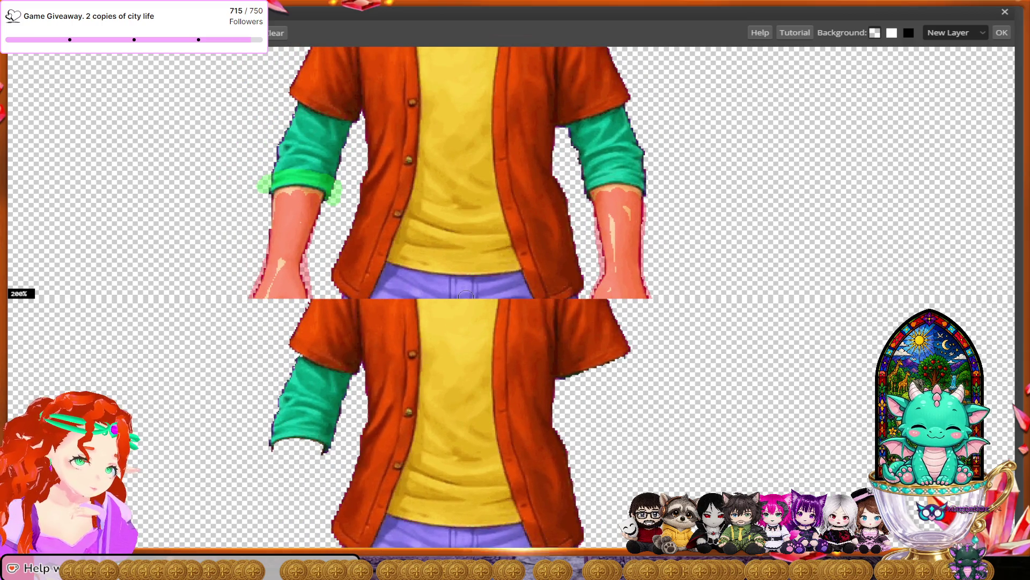
scroll(466, 293, up, 2)
scroll(466, 292, down, 2)
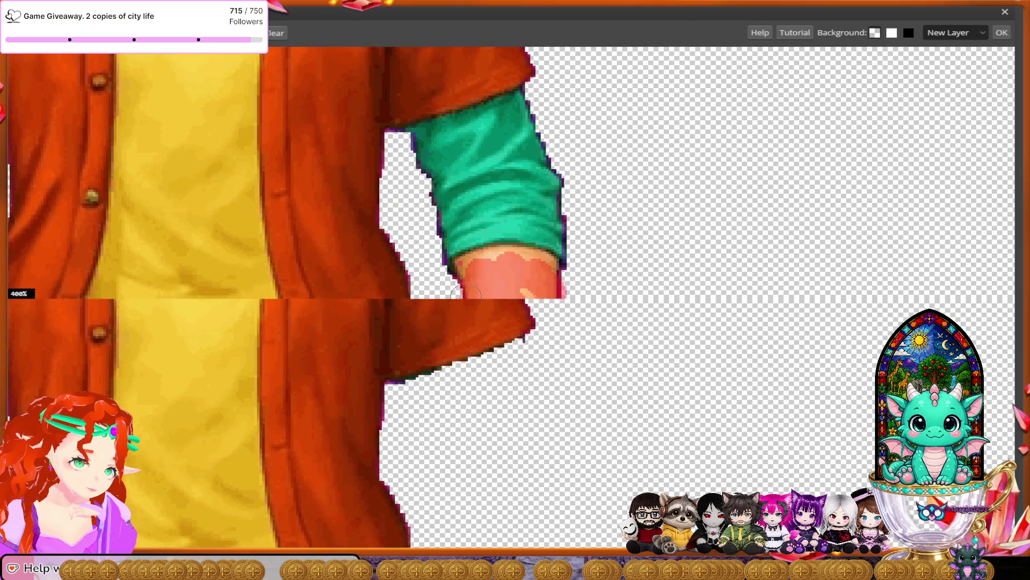
mouse_move(430, 240)
mouse_down()
mouse_move(454, 217)
mouse_move(485, 214)
mouse_move(558, 220)
mouse_move(574, 242)
mouse_up()
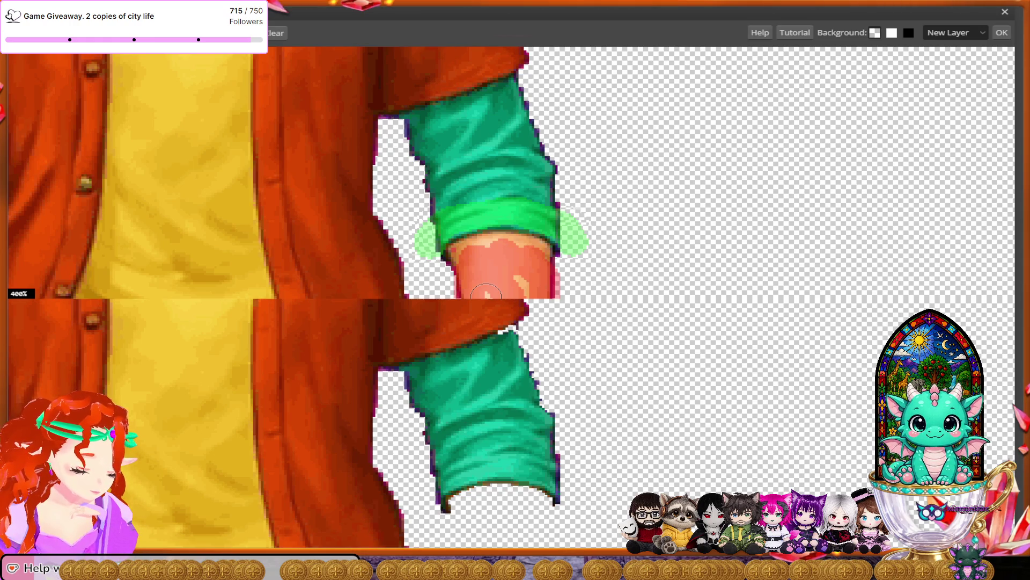
scroll(486, 292, down, 5)
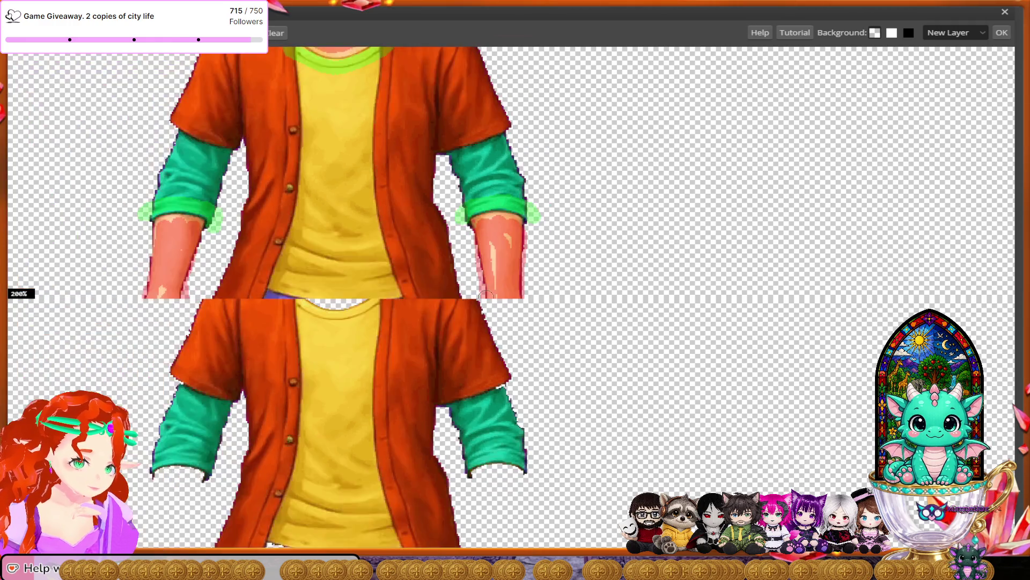
scroll(486, 296, down, 5)
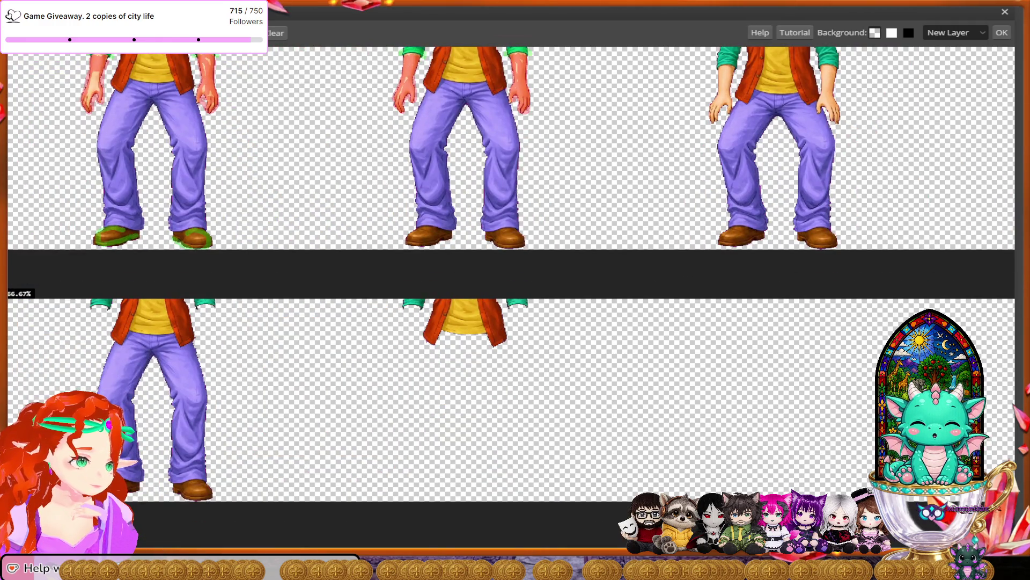
Mark the middle figure's brown shoes as foreground.
drag(423, 243, 448, 234)
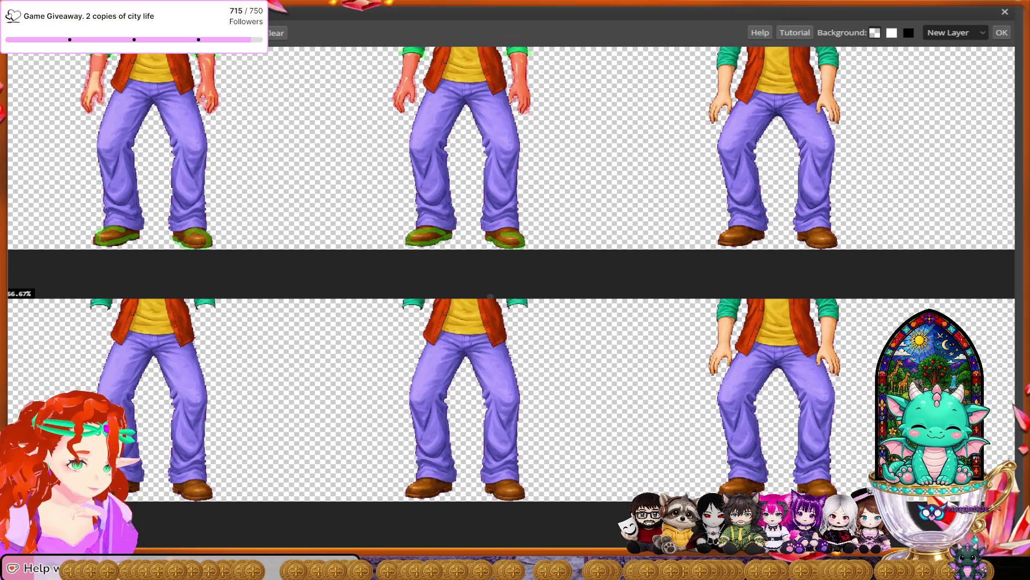
scroll(490, 295, up, 5)
scroll(490, 296, right, 2)
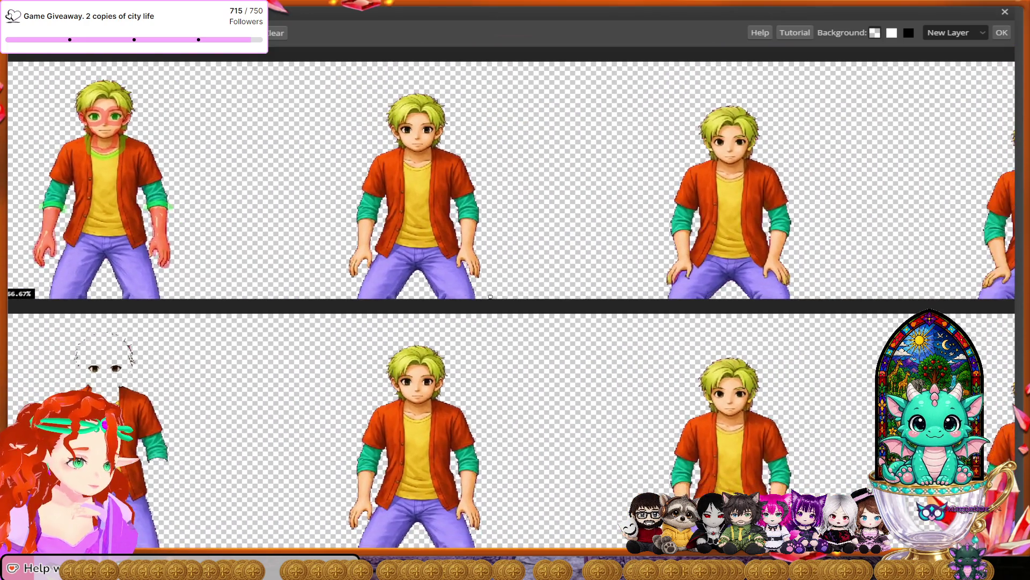
scroll(490, 296, up, 3)
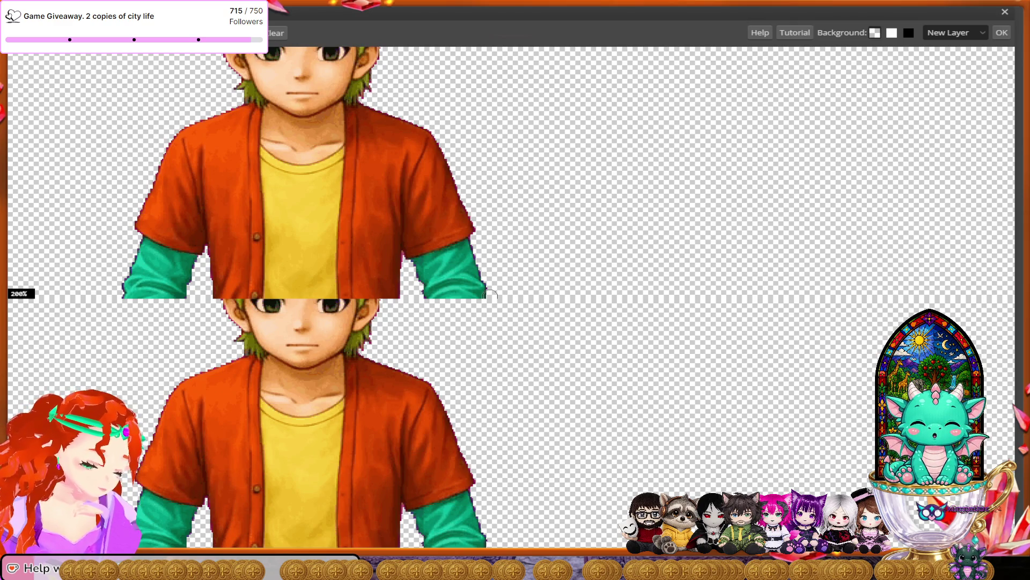
Zoom in on the face and mark the left and right eyes as foreground.
scroll(491, 294, up, 4)
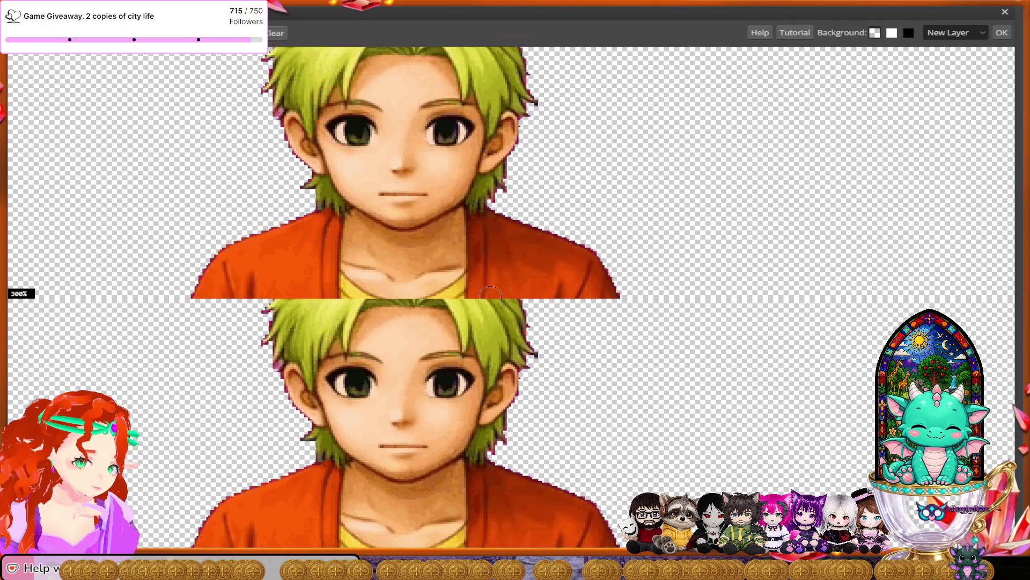
scroll(490, 295, up, 4)
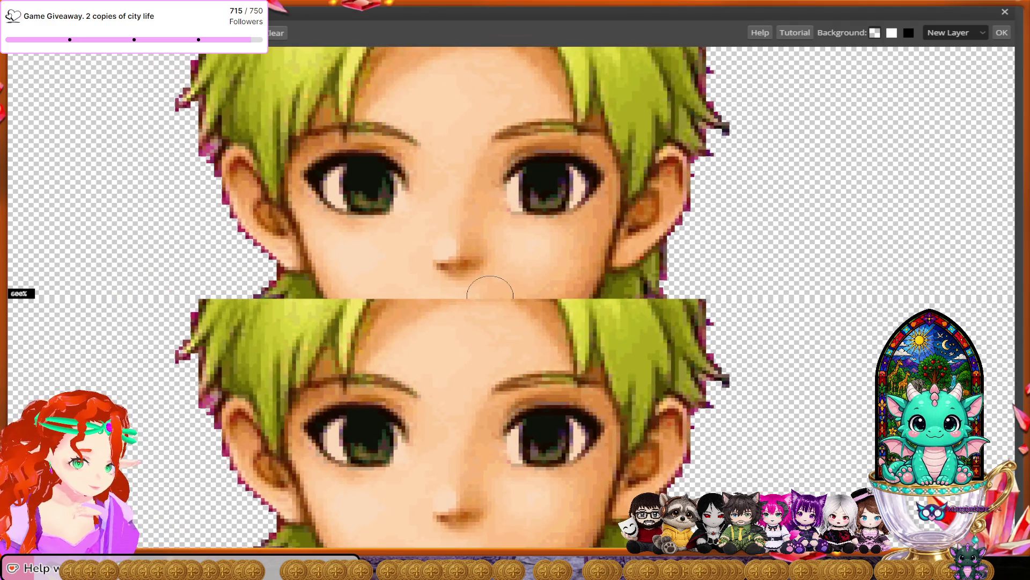
scroll(490, 298, up, 2)
mouse_move(322, 169)
mouse_down()
mouse_move(344, 161)
mouse_move(268, 166)
mouse_move(312, 186)
mouse_move(334, 177)
mouse_up()
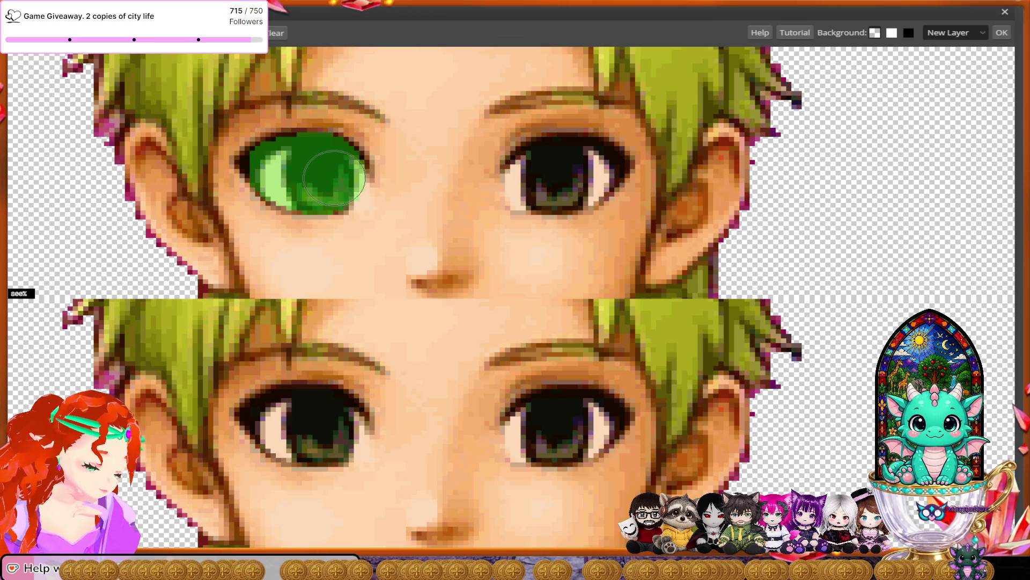
mouse_move(535, 161)
mouse_down()
mouse_move(558, 164)
mouse_move(531, 176)
mouse_move(529, 191)
mouse_move(585, 185)
mouse_move(596, 164)
mouse_move(574, 163)
mouse_up()
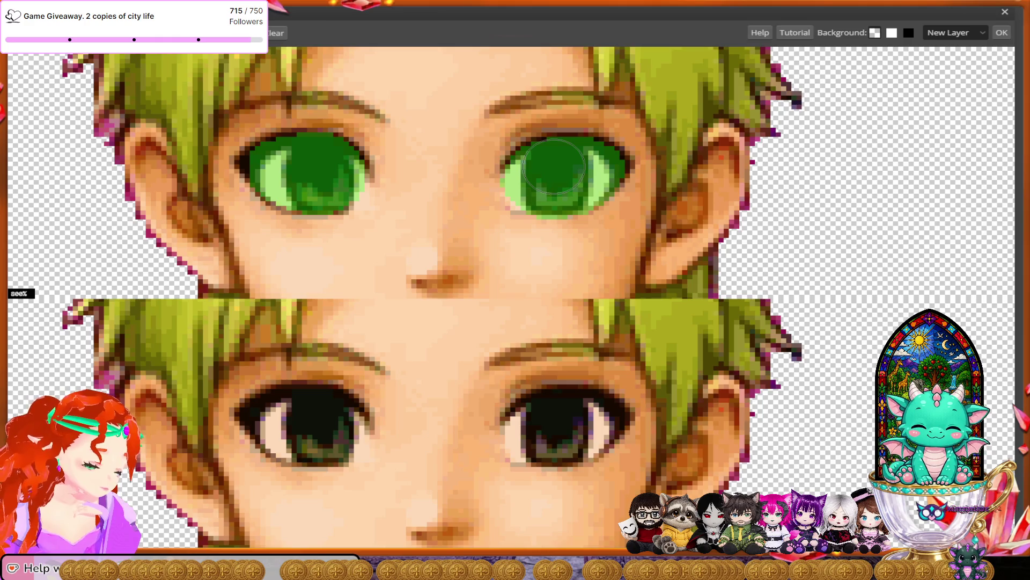
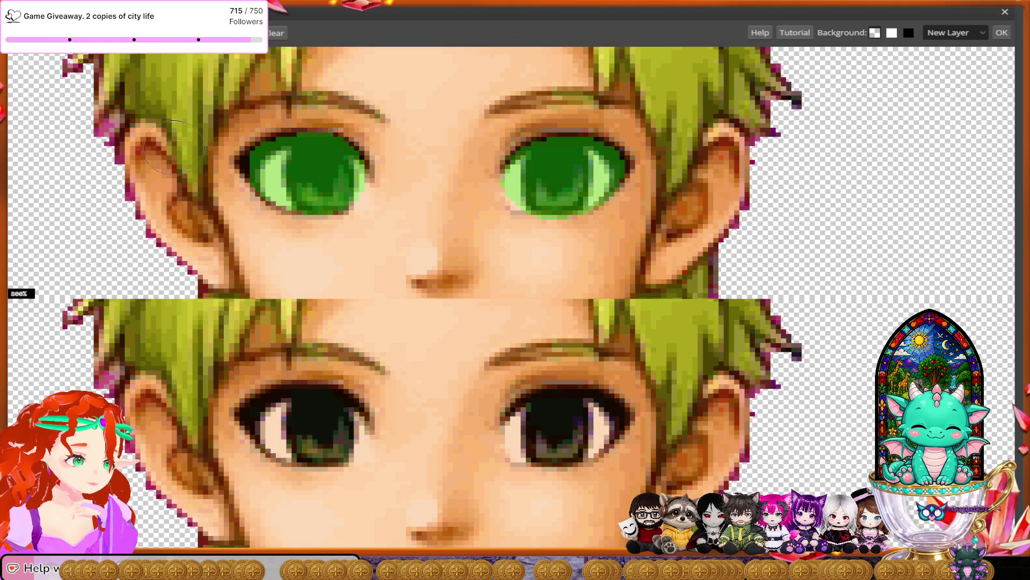
Paint out the skin beside the left eye, the brow and the nose bridge with the red remove brush.
mouse_move(422, 198)
mouse_down()
mouse_move(416, 121)
mouse_move(317, 75)
mouse_move(177, 131)
mouse_move(231, 253)
mouse_move(411, 239)
mouse_move(513, 255)
mouse_move(639, 223)
mouse_move(673, 159)
mouse_move(601, 94)
mouse_move(472, 97)
mouse_move(447, 190)
mouse_move(476, 239)
mouse_up()
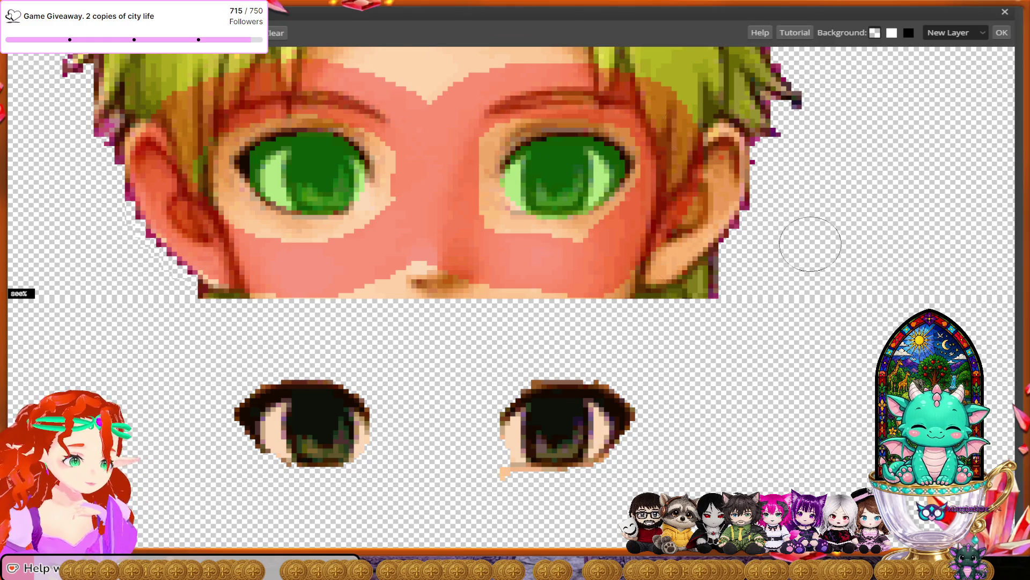
click(503, 219)
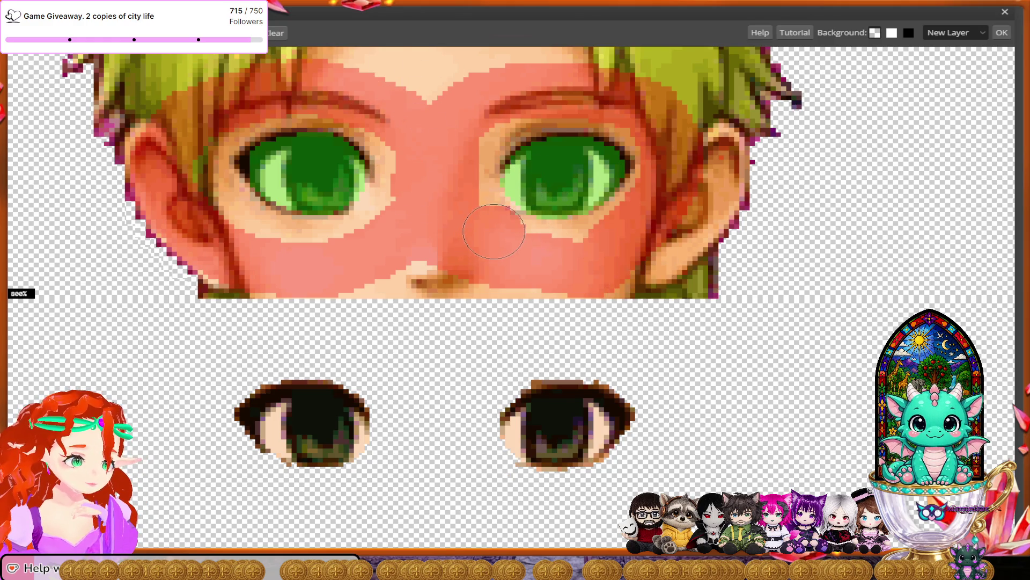
Zoom out to 500% and pan down to the boy's chin, neck and shirt collar.
scroll(515, 284, down, 3)
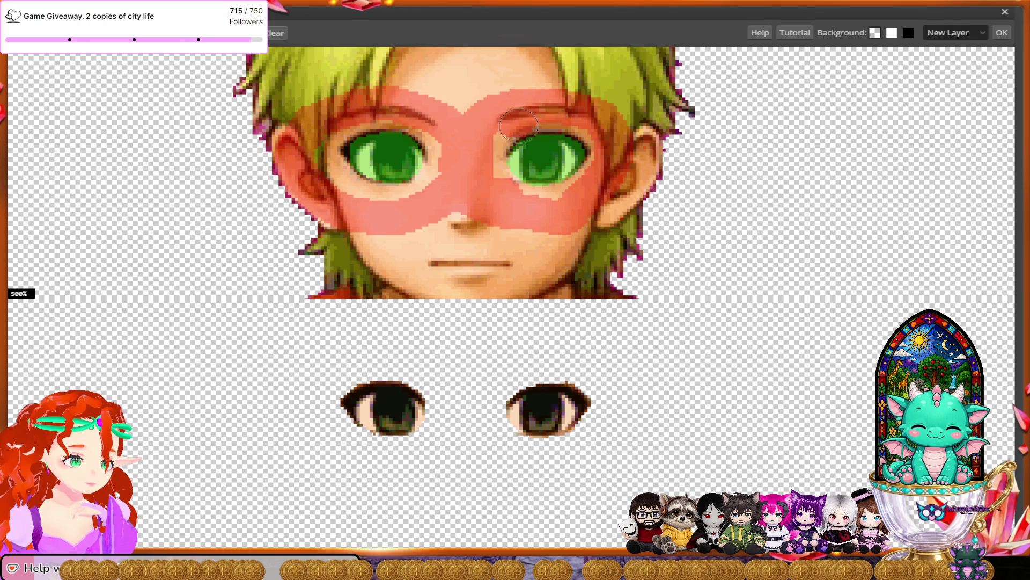
scroll(583, 294, down, 3)
scroll(582, 294, down, 2)
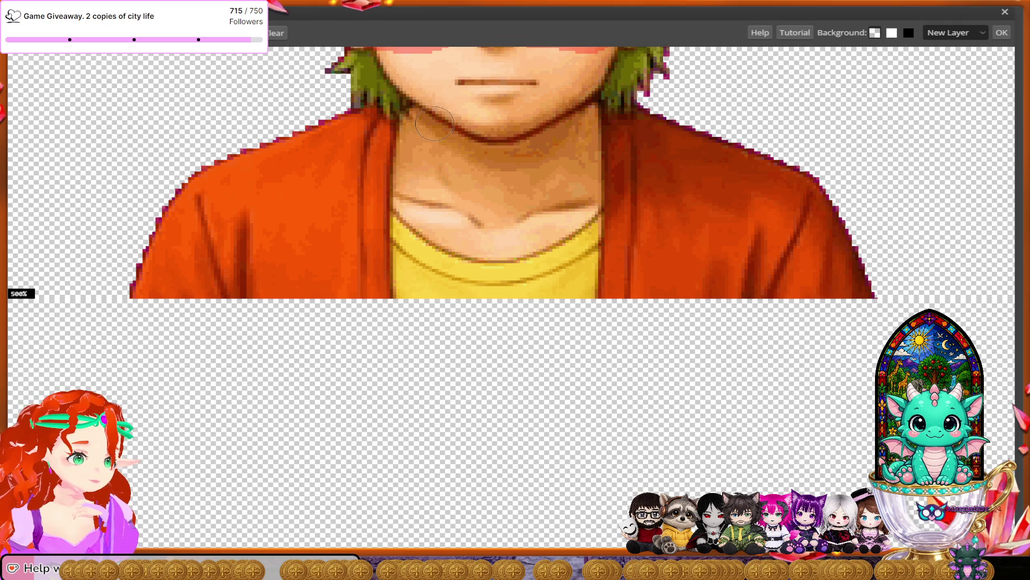
Mark the neck skin red for removal and the left jacket collar green to keep.
mouse_move(419, 198)
mouse_down()
mouse_move(418, 102)
mouse_move(388, 83)
mouse_move(341, 78)
mouse_move(440, 215)
mouse_move(515, 230)
mouse_move(562, 212)
mouse_move(585, 89)
mouse_move(620, 86)
mouse_up()
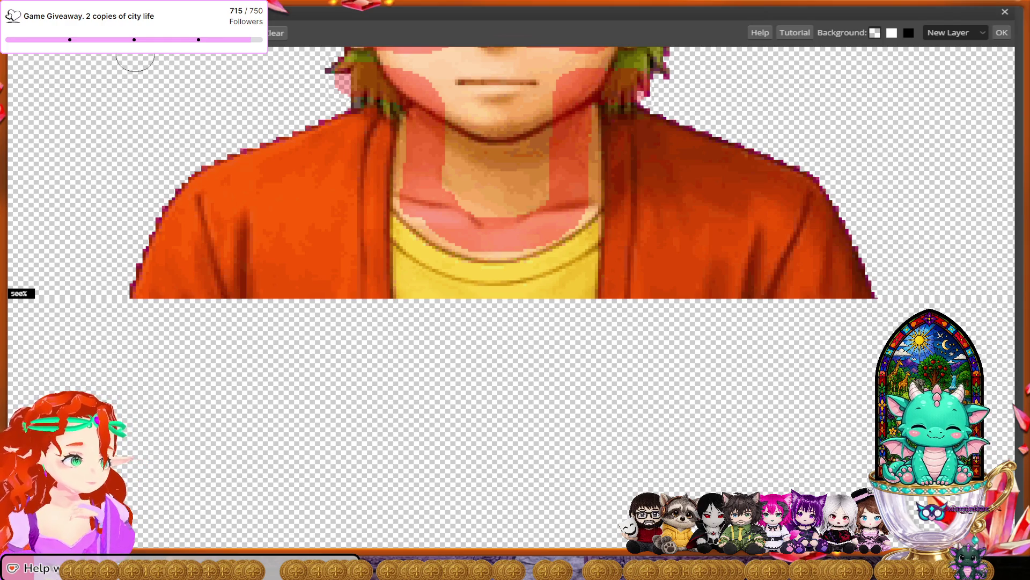
mouse_move(384, 252)
mouse_down()
mouse_move(354, 200)
mouse_move(373, 129)
mouse_move(351, 127)
mouse_move(352, 139)
mouse_up()
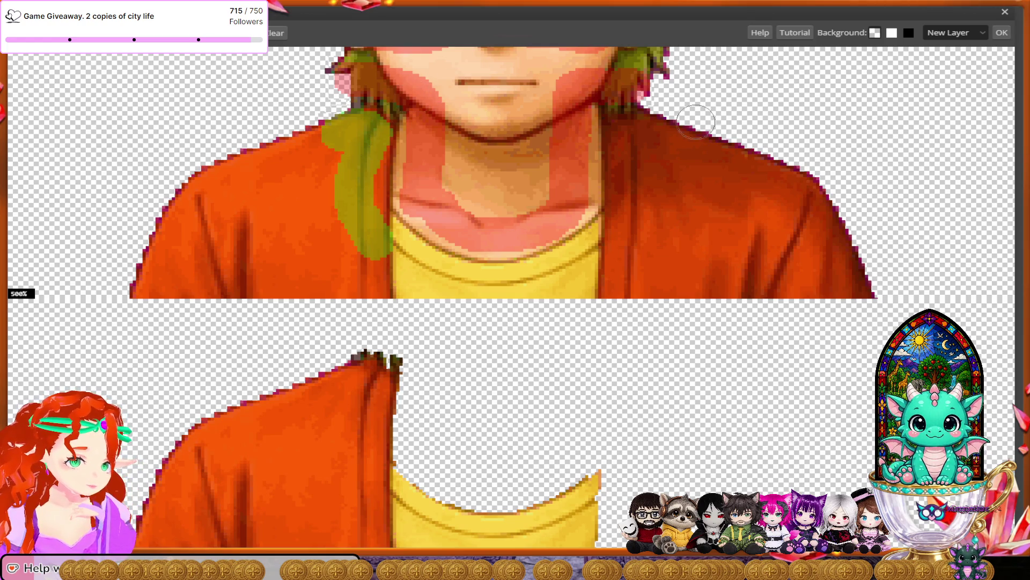
click(634, 141)
Paint the right jacket collar and its top edge with the green keep brush.
mouse_move(634, 141)
mouse_down()
mouse_move(673, 115)
mouse_move(649, 137)
mouse_move(619, 242)
mouse_move(553, 276)
mouse_move(465, 284)
mouse_move(388, 249)
mouse_up()
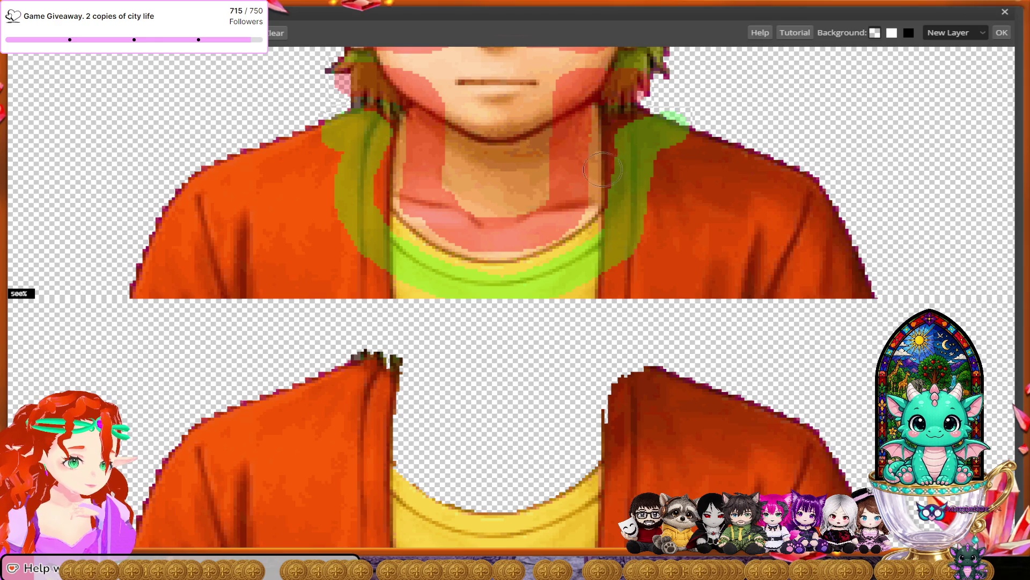
mouse_move(622, 124)
mouse_down()
mouse_move(628, 138)
mouse_move(608, 141)
mouse_move(623, 153)
mouse_move(617, 167)
mouse_up()
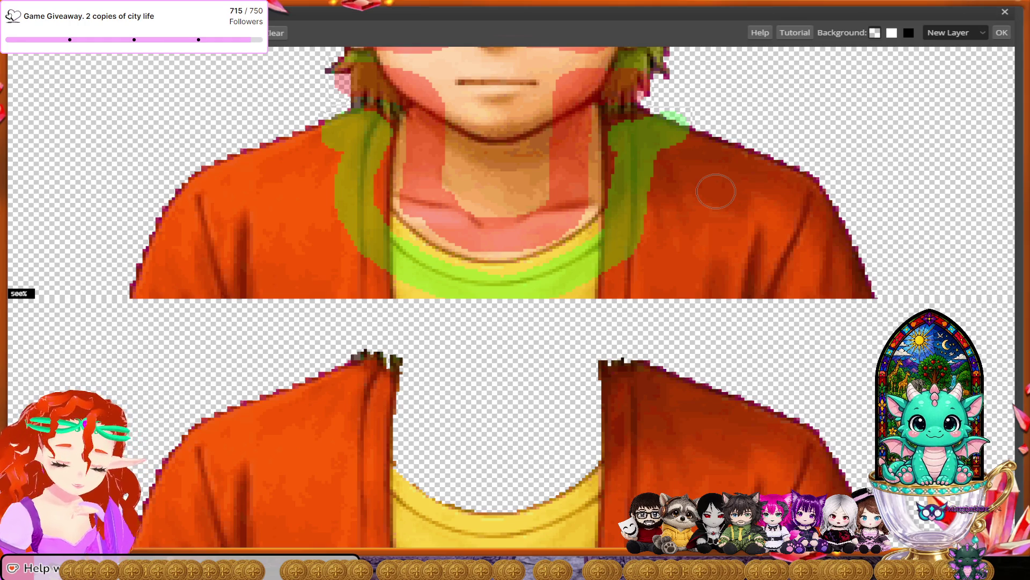
Pan down to the arm and mark the jacket sleeve edge to keep.
scroll(515, 288, down, 2)
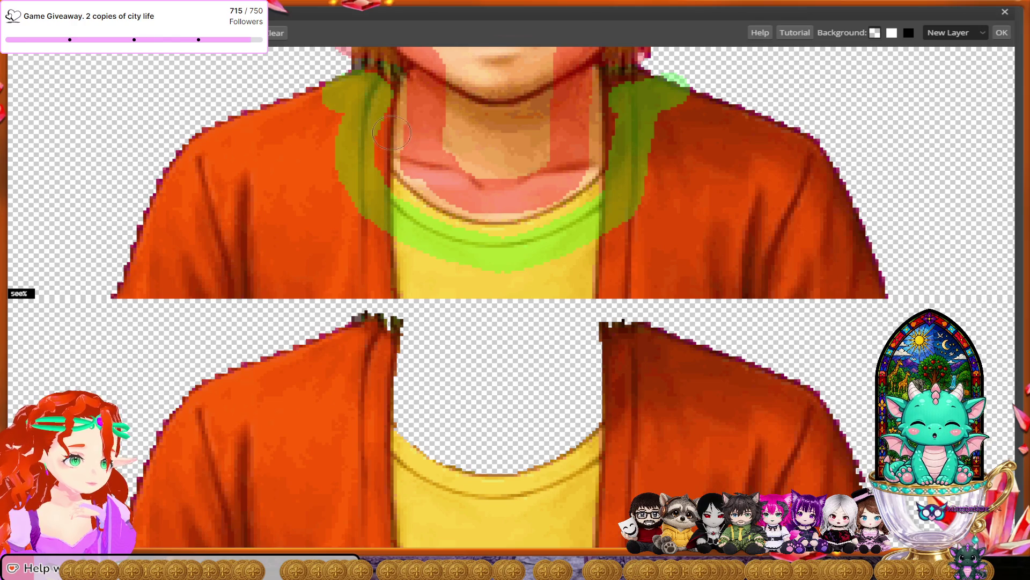
scroll(408, 253, down, 2)
scroll(408, 253, down, 2)
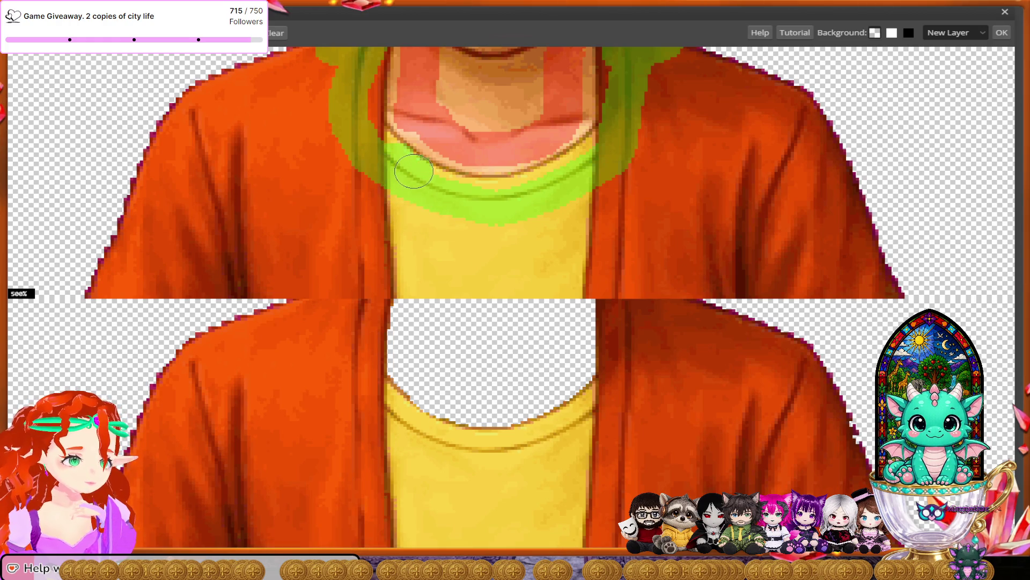
scroll(505, 291, down, 4)
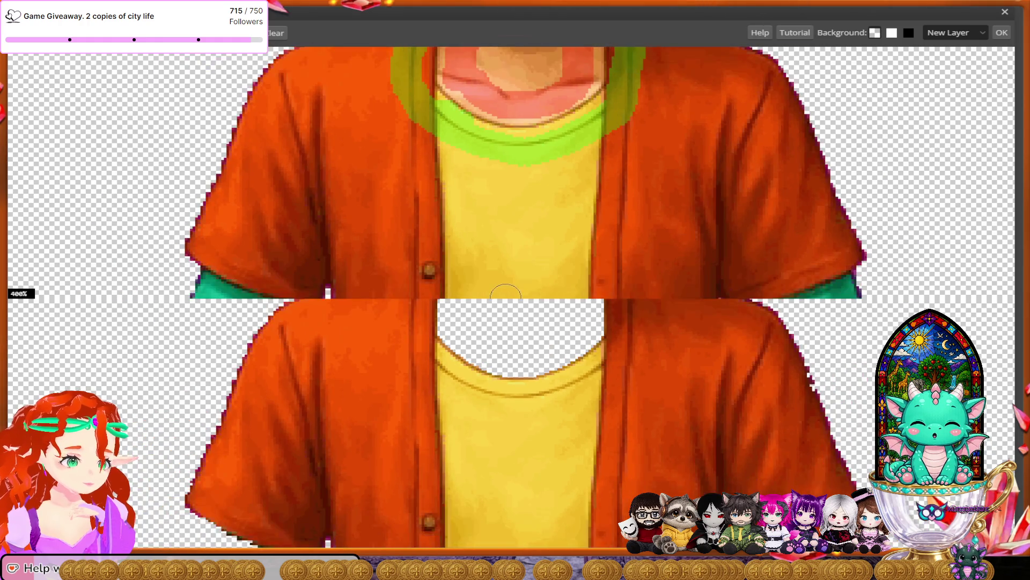
scroll(506, 293, up, 4)
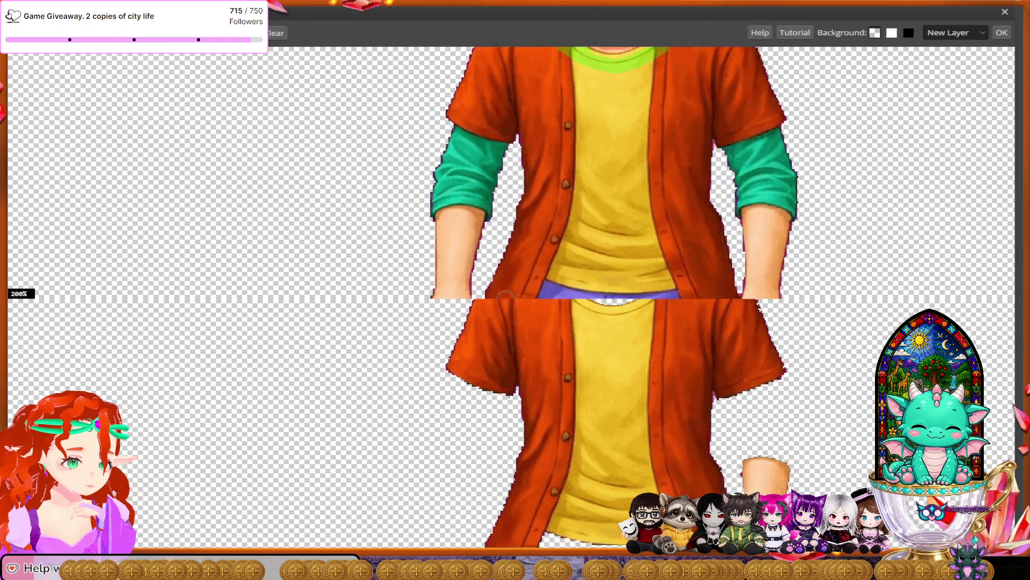
scroll(505, 293, up, 2)
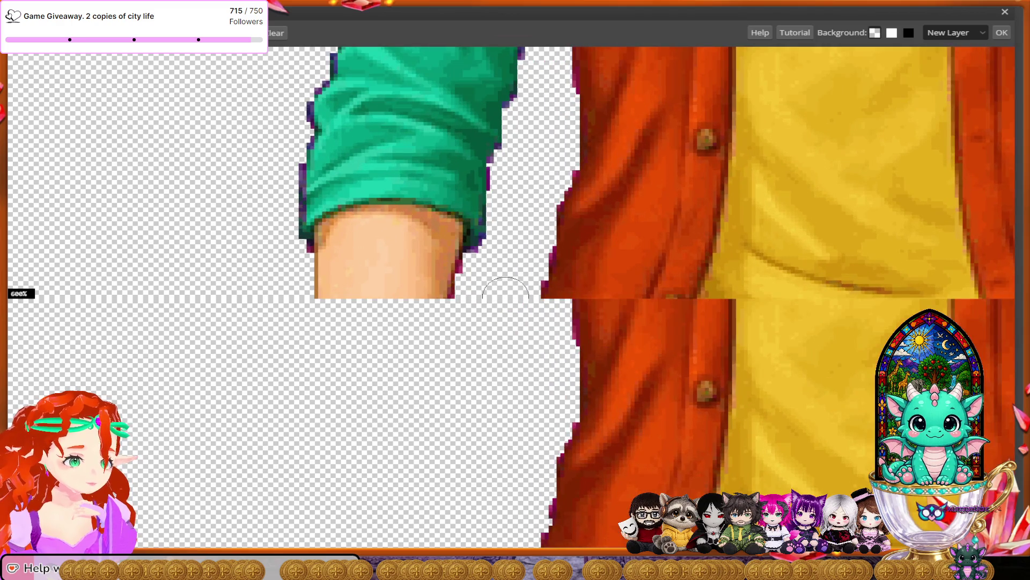
mouse_move(495, 235)
mouse_down()
mouse_move(471, 187)
mouse_move(356, 177)
mouse_move(301, 196)
mouse_move(286, 215)
mouse_up()
Paint both sides of the forearm and the wrist skin with the red remove brush.
scroll(447, 284, down, 3)
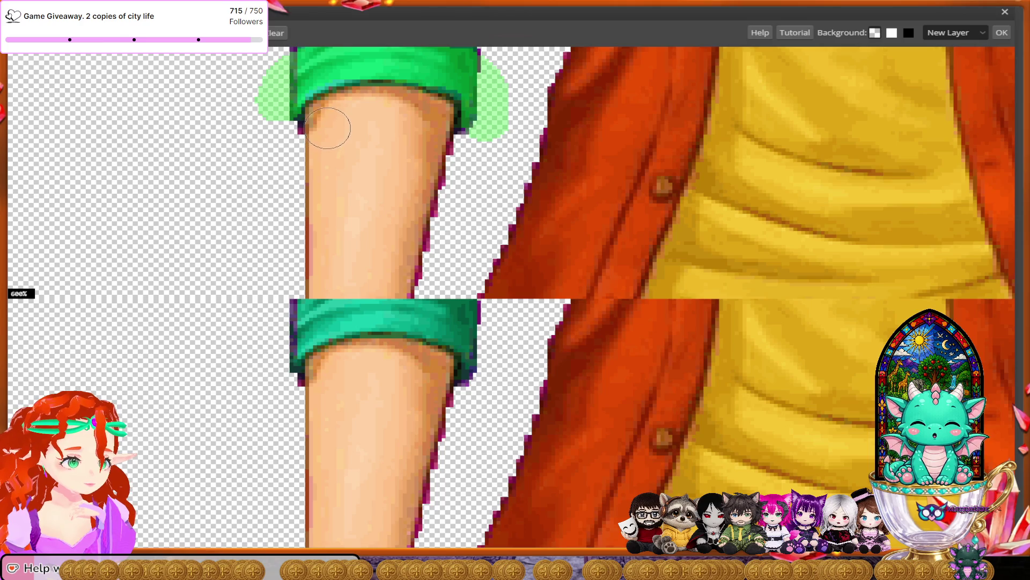
drag(336, 127, 319, 275)
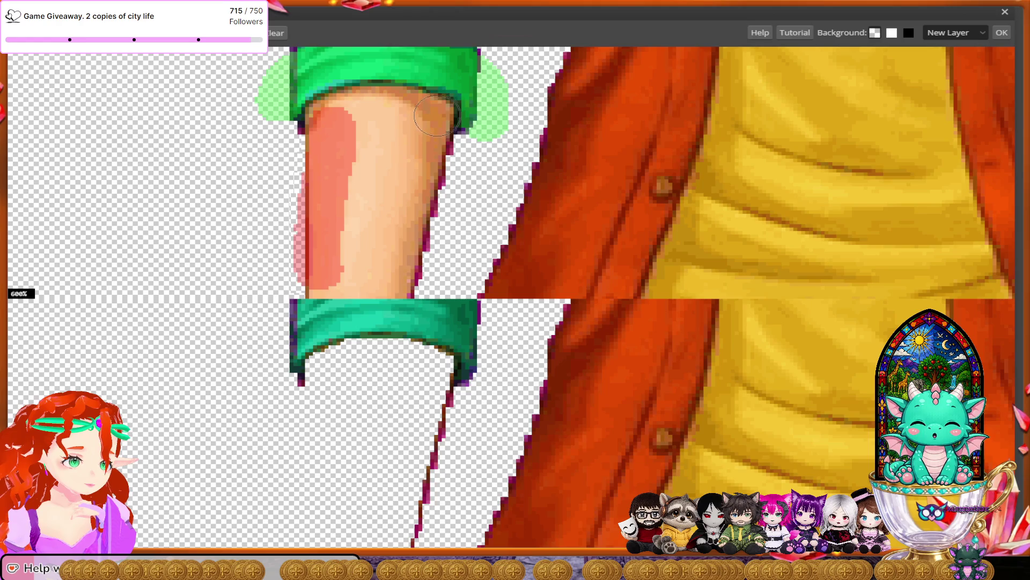
mouse_move(418, 112)
mouse_down()
mouse_move(416, 204)
mouse_move(399, 264)
mouse_move(373, 230)
mouse_move(369, 115)
mouse_move(376, 108)
mouse_move(381, 195)
mouse_move(368, 276)
mouse_move(354, 271)
mouse_move(347, 282)
mouse_up()
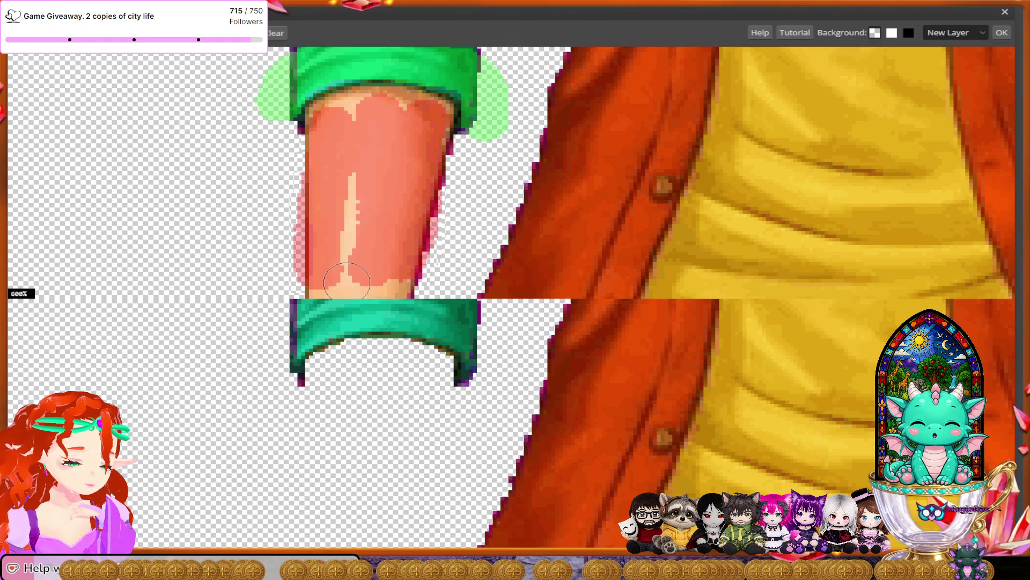
scroll(347, 282, down, 3)
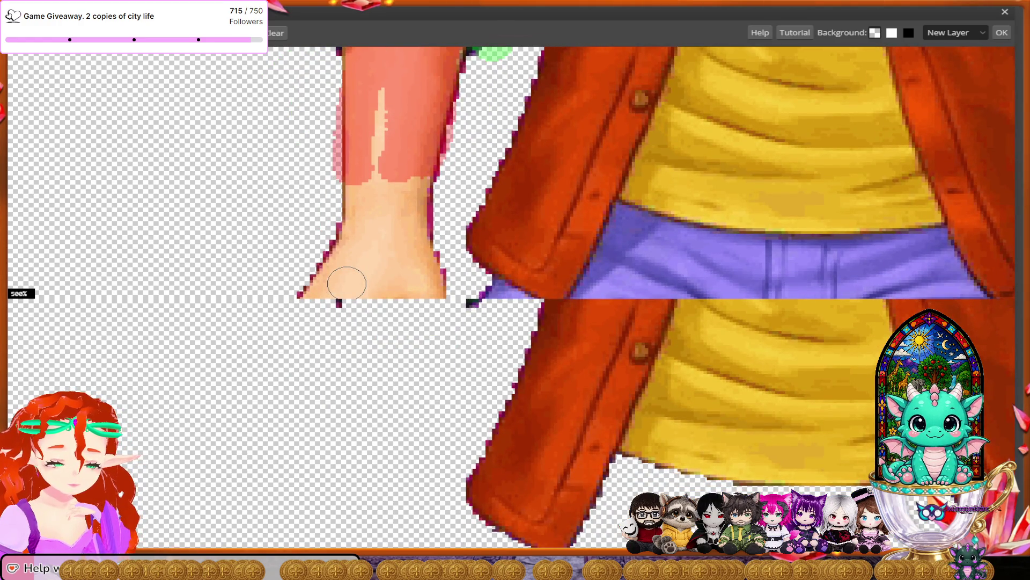
scroll(346, 282, down, 2)
mouse_move(322, 105)
mouse_down()
mouse_move(306, 183)
mouse_move(265, 268)
mouse_move(329, 279)
mouse_move(378, 239)
mouse_move(387, 258)
mouse_move(411, 225)
mouse_move(418, 172)
mouse_move(396, 105)
mouse_move(330, 223)
mouse_move(344, 252)
mouse_move(320, 270)
mouse_up()
scroll(330, 223, down, 3)
scroll(332, 277, up, 5)
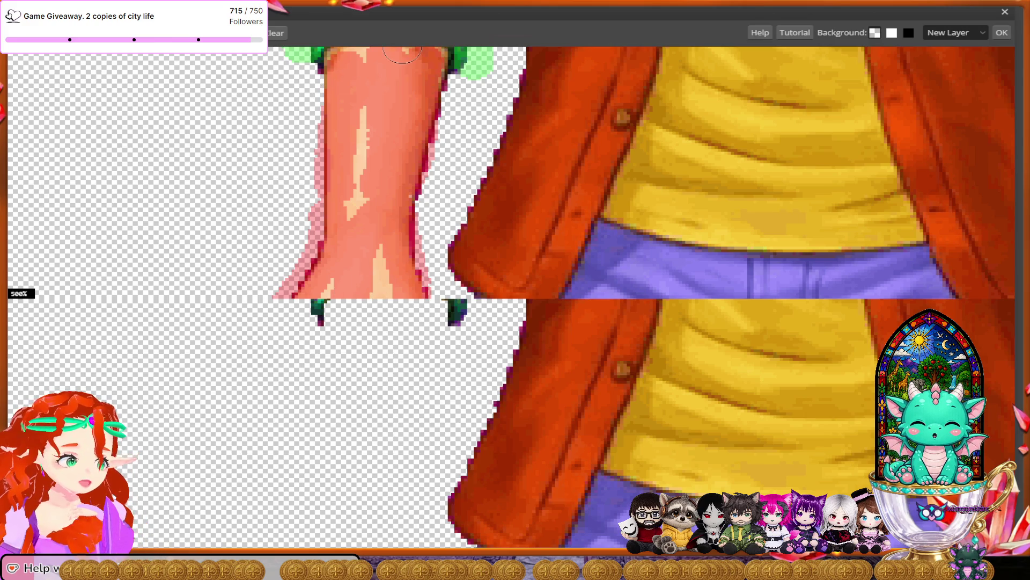
scroll(629, 293, down, 2)
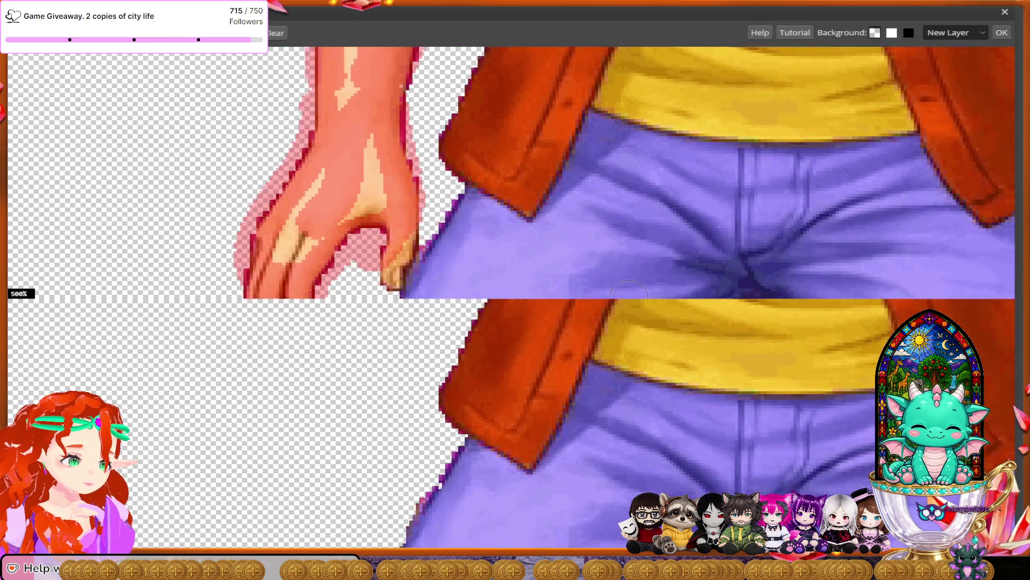
scroll(629, 293, up, 4)
scroll(629, 292, right, 5)
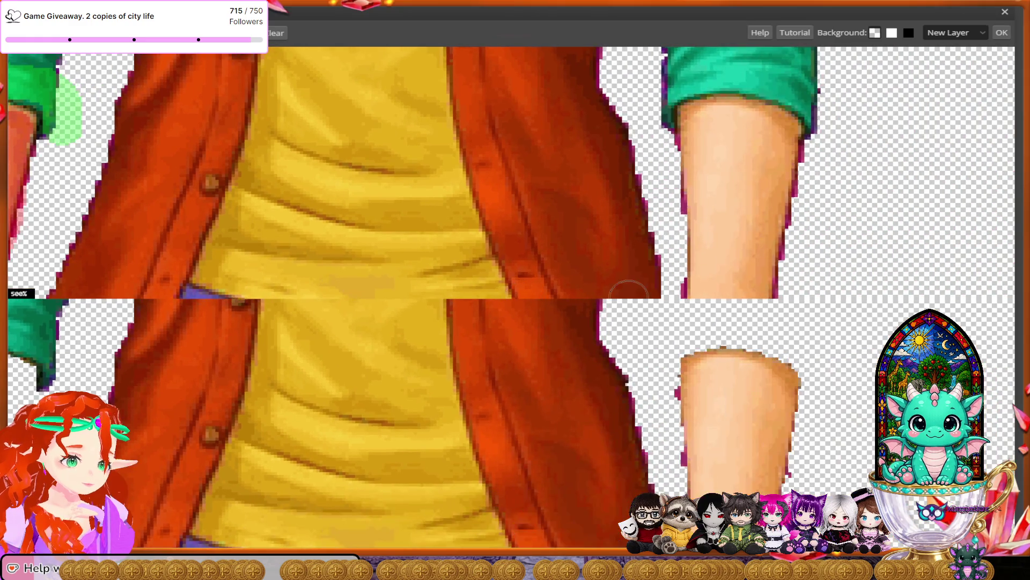
Paint the other arm's left side, right side, centre and wrist red for removal.
drag(532, 132, 531, 270)
drag(600, 143, 595, 269)
drag(566, 129, 565, 288)
scroll(565, 289, down, 5)
mouse_move(550, 56)
mouse_down()
mouse_move(556, 95)
mouse_move(545, 156)
mouse_move(531, 169)
mouse_move(537, 126)
mouse_move(606, 226)
mouse_move(625, 288)
mouse_move(658, 215)
mouse_move(601, 75)
mouse_move(599, 141)
mouse_move(612, 196)
mouse_move(599, 201)
mouse_move(560, 161)
mouse_move(515, 164)
mouse_move(554, 197)
mouse_move(597, 280)
mouse_up()
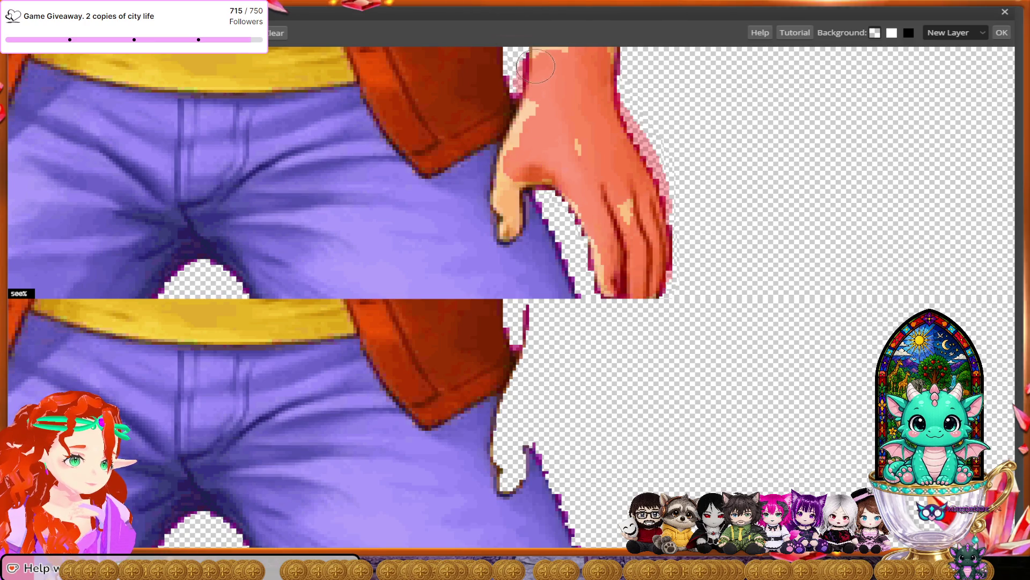
Mark the green sleeve cuff to keep with the green brush.
scroll(585, 284, up, 2)
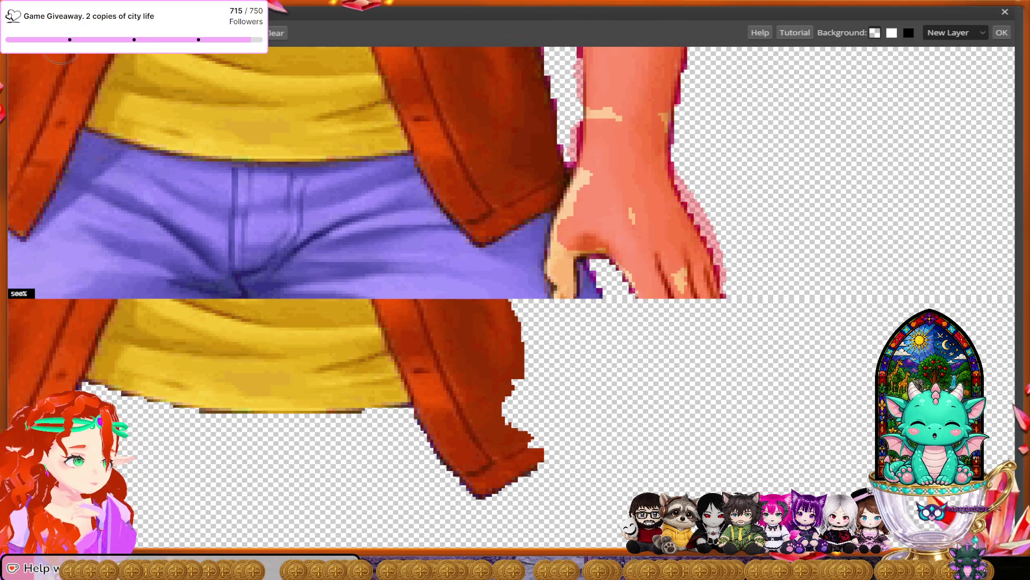
scroll(580, 293, up, 5)
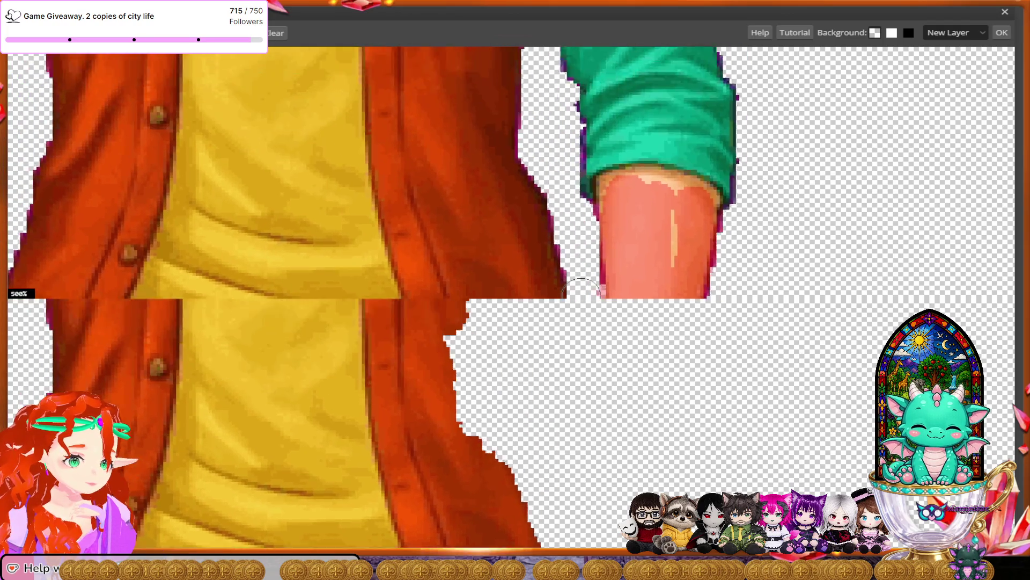
scroll(579, 292, up, 3)
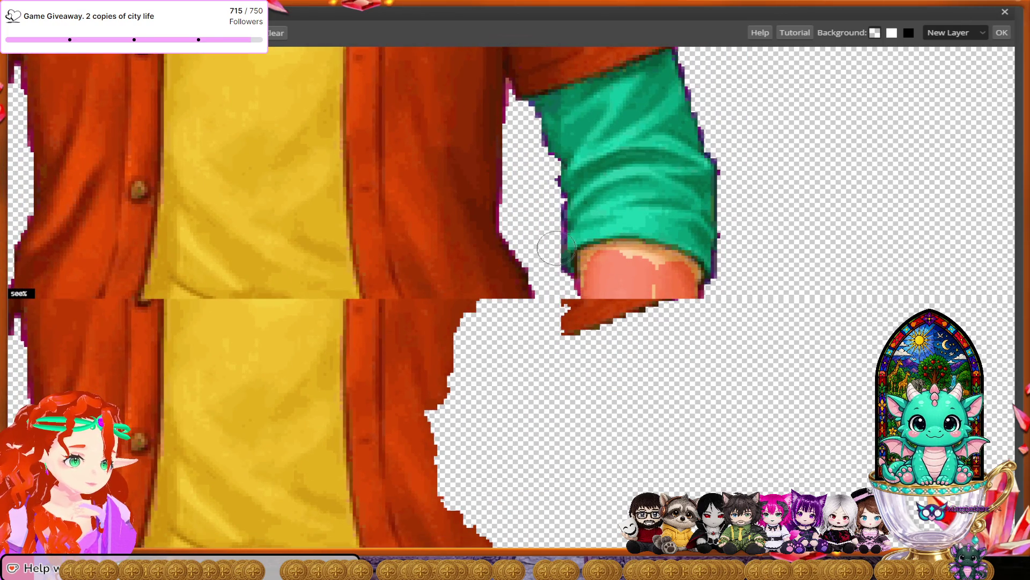
mouse_move(555, 253)
mouse_down()
mouse_move(556, 237)
mouse_move(596, 219)
mouse_move(666, 217)
mouse_move(714, 240)
mouse_move(722, 266)
mouse_up()
scroll(722, 265, right, 5)
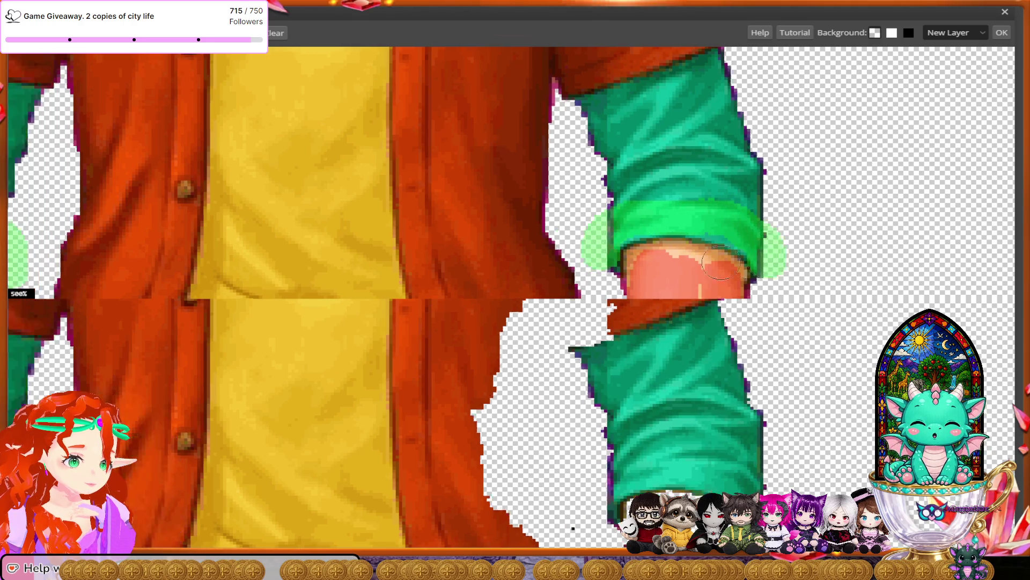
scroll(721, 263, up, 3)
scroll(721, 263, left, 2)
scroll(721, 262, down, 8)
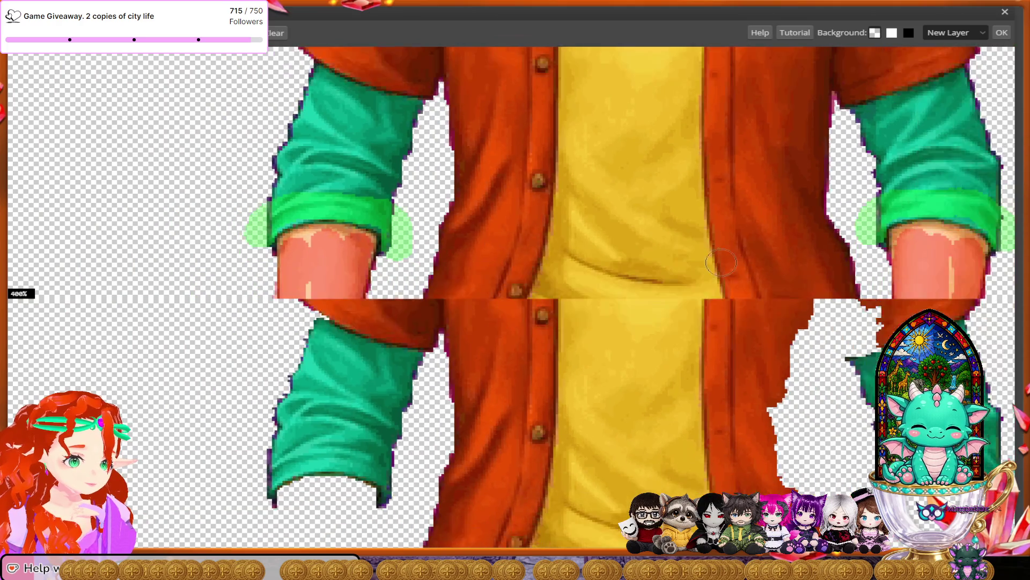
scroll(721, 262, down, 5)
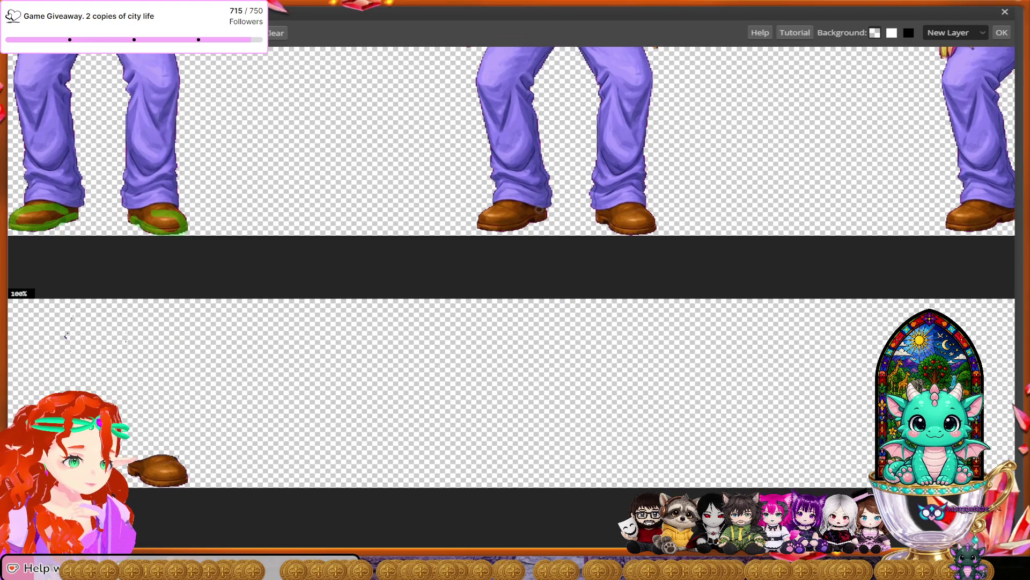
Paint the middle figure's left and right brown shoes with the green keep brush.
mouse_move(543, 216)
mouse_down()
mouse_move(487, 223)
mouse_move(486, 209)
mouse_move(524, 214)
mouse_up()
mouse_move(594, 217)
mouse_down()
mouse_move(652, 226)
mouse_move(622, 212)
mouse_move(605, 217)
mouse_up()
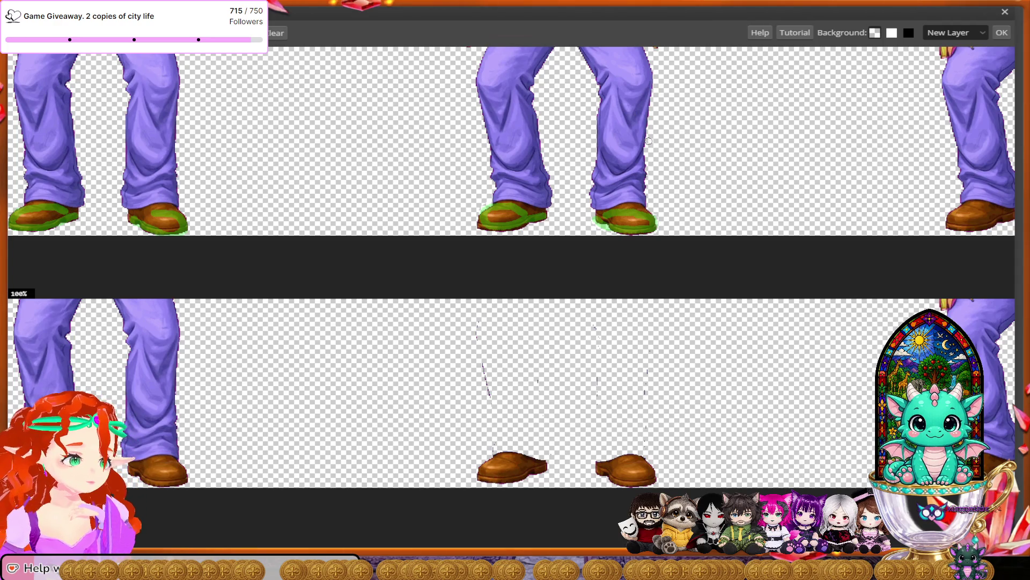
scroll(629, 294, right, 2)
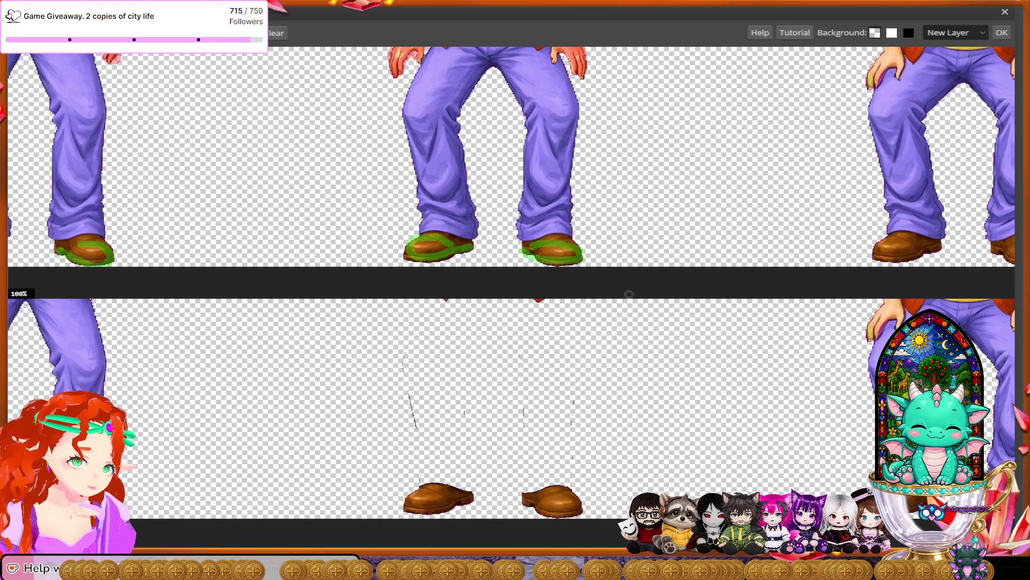
scroll(629, 294, up, 3)
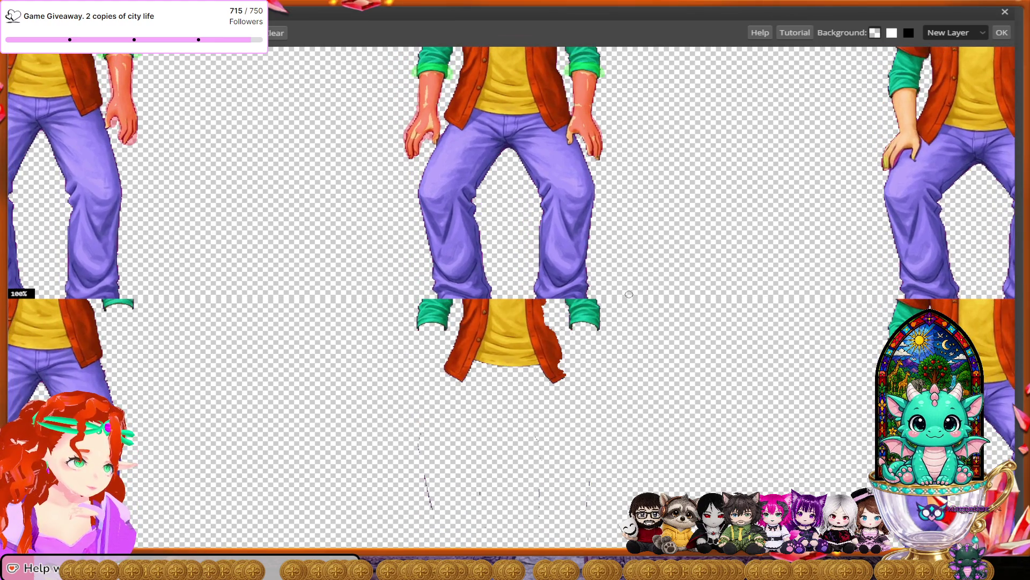
scroll(629, 294, right, 3)
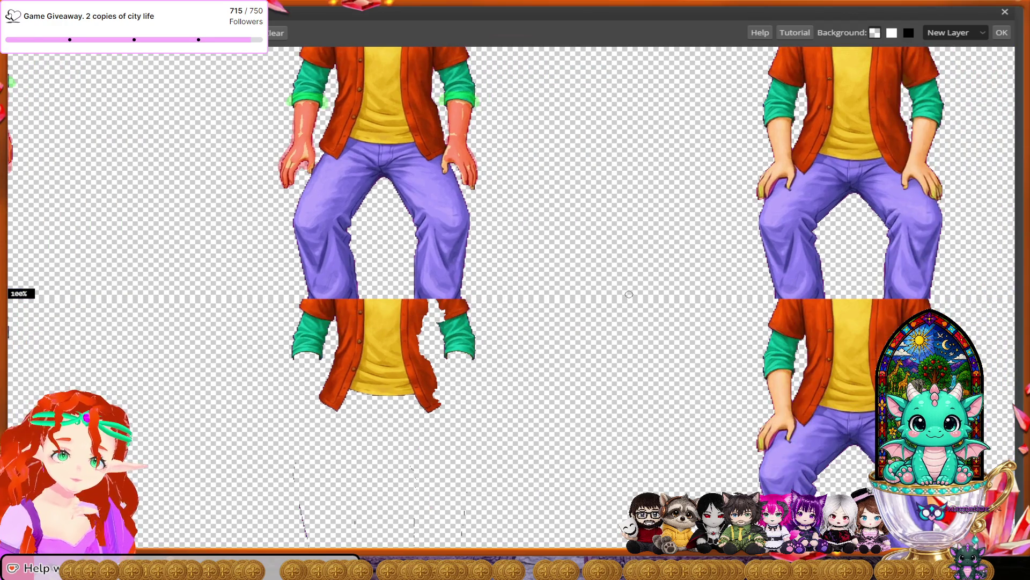